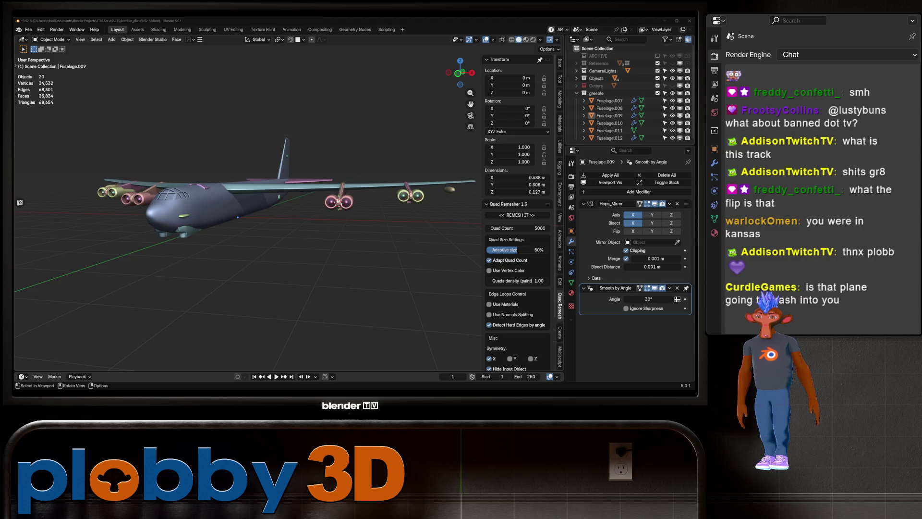
- Show the Reference collection and select the b52_ref Fuselage objects
left_click_drag(339, 202, 365, 206)
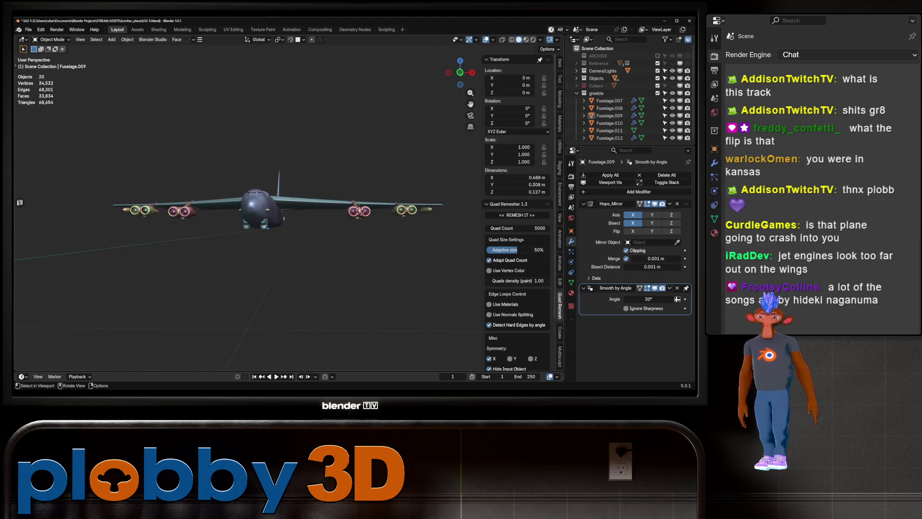
left_click(673, 63)
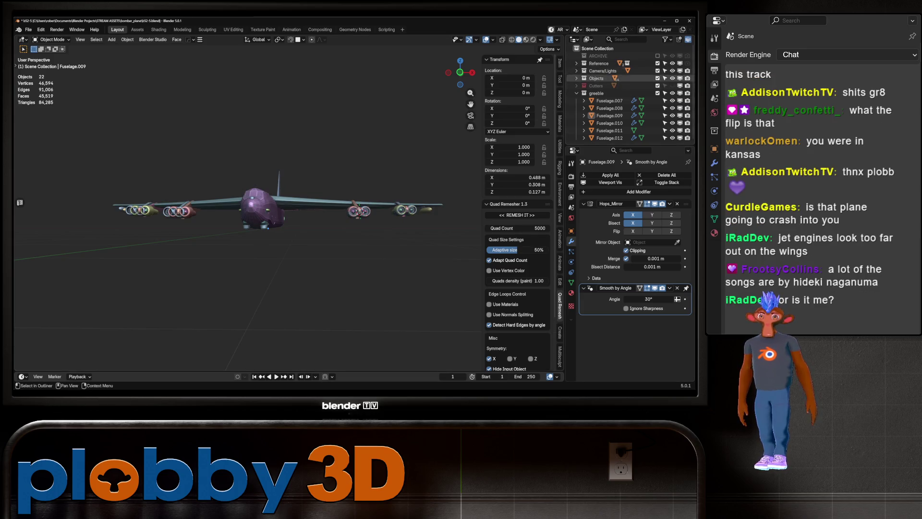
left_click(577, 63)
left_click(604, 71)
left_click(584, 71)
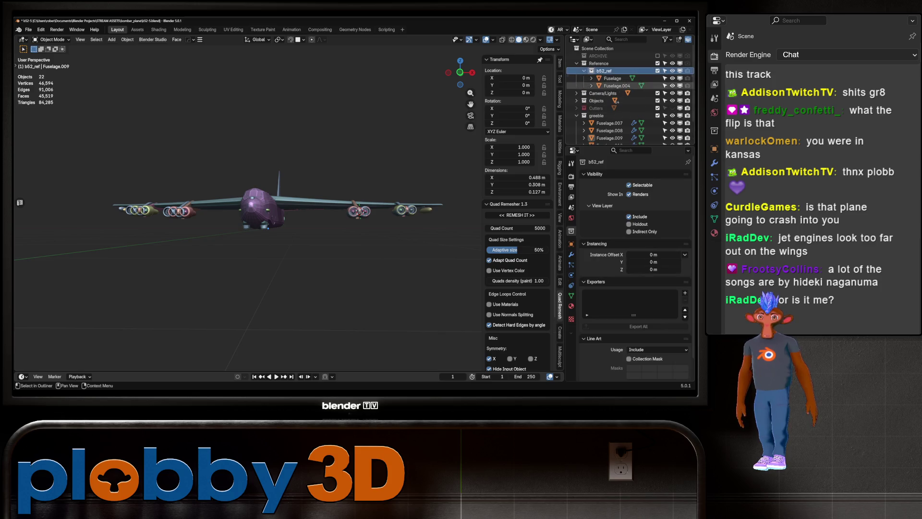
left_click(612, 78)
left_click(617, 86)
- Raise the reference fuselage about 2.79 m along Z and switch to the B-52 image search
key("g")
key("z")
key("Return")
left_click_drag(259, 207, 375, 221)
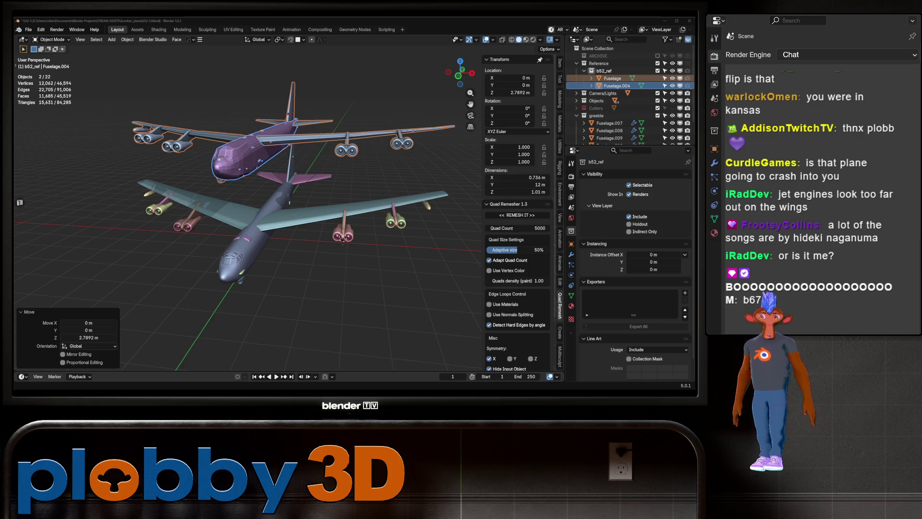
key("alt+Tab")
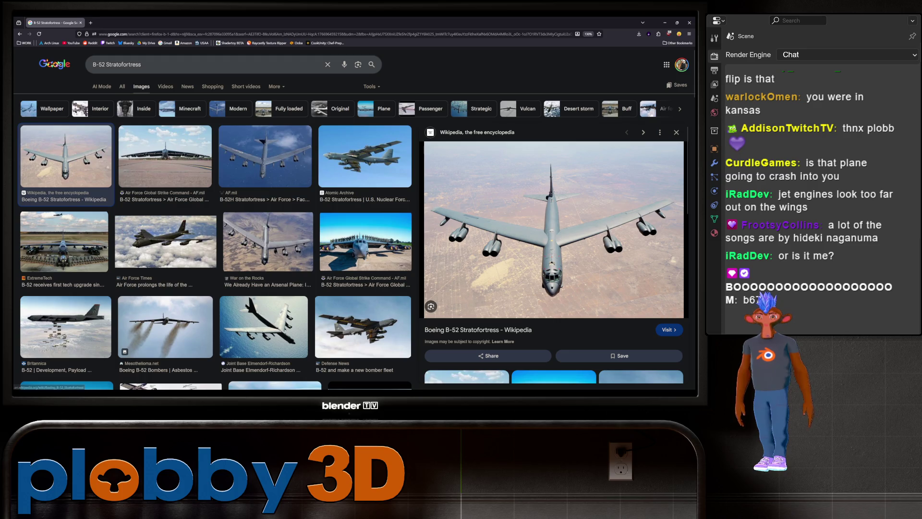
- Preview the Elmendorf-Richardson, Britannica and Mesothelioma.net B-52 photos
left_click(264, 326)
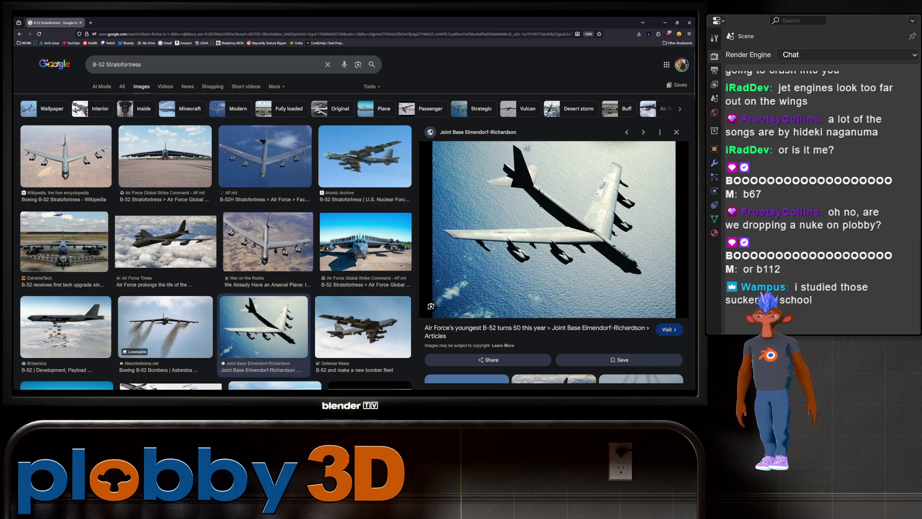
left_click(66, 327)
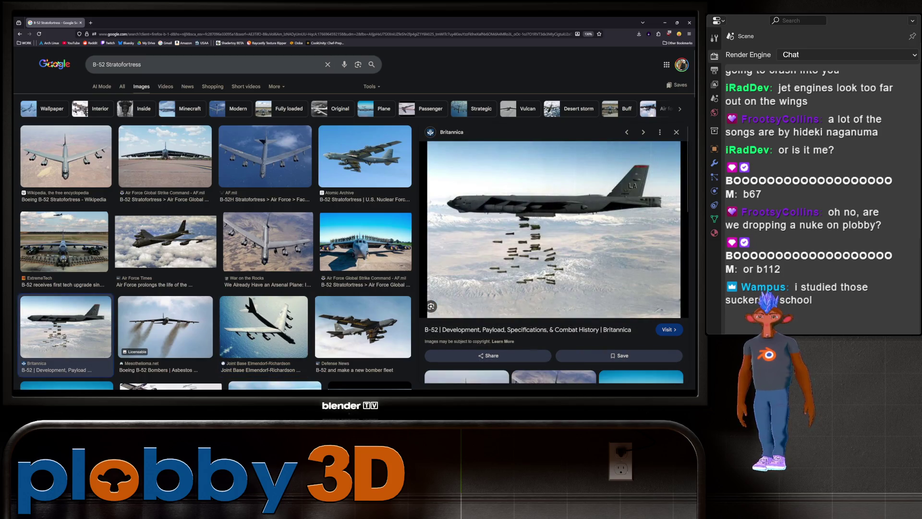
left_click(166, 327)
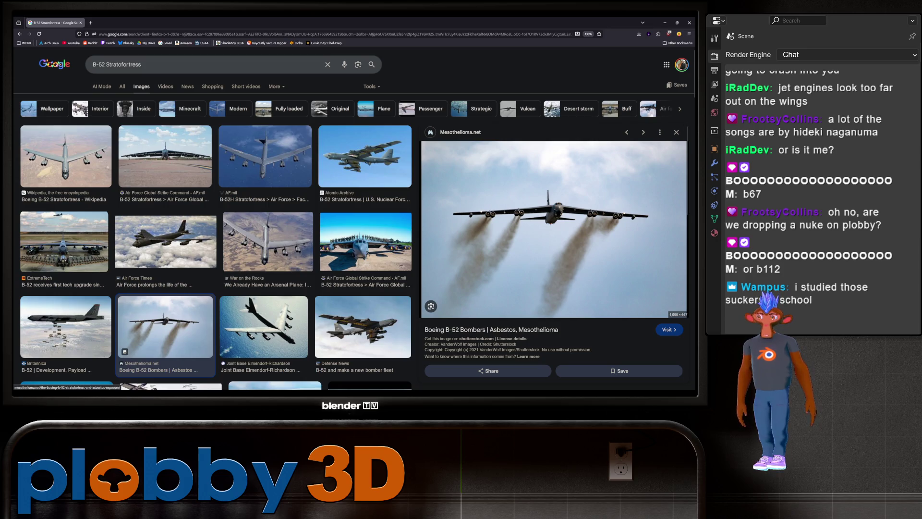
key("ctrl+t")
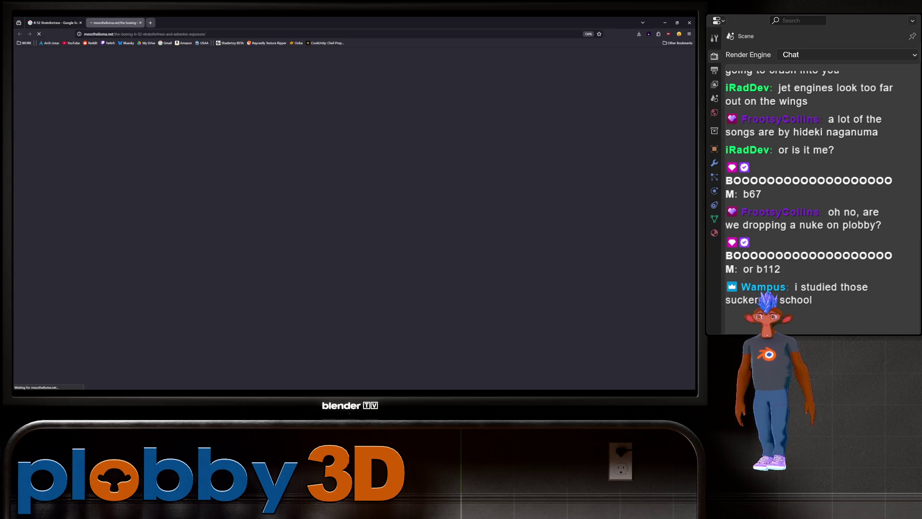
key("ctrl+w")
- View the smoke-trailing B-52 photo full-size, then return from Videos to the image results
right_click(497, 120)
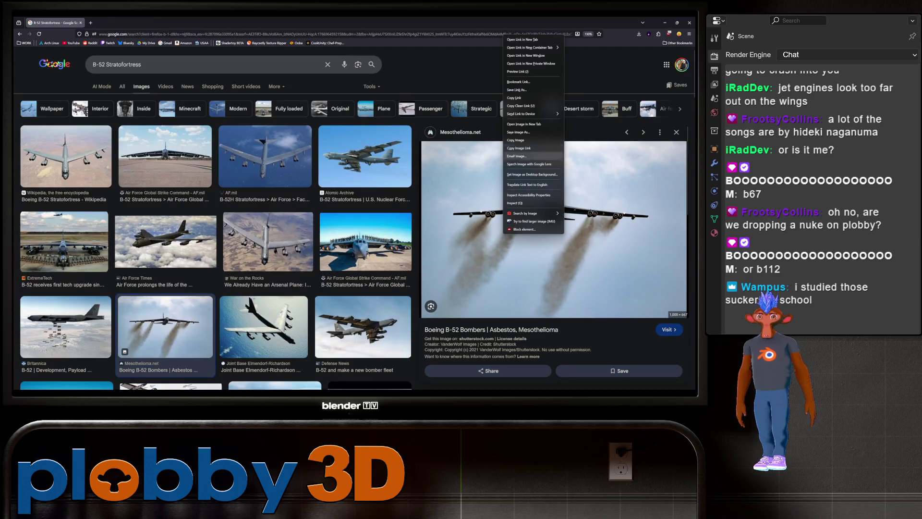
left_click(533, 216)
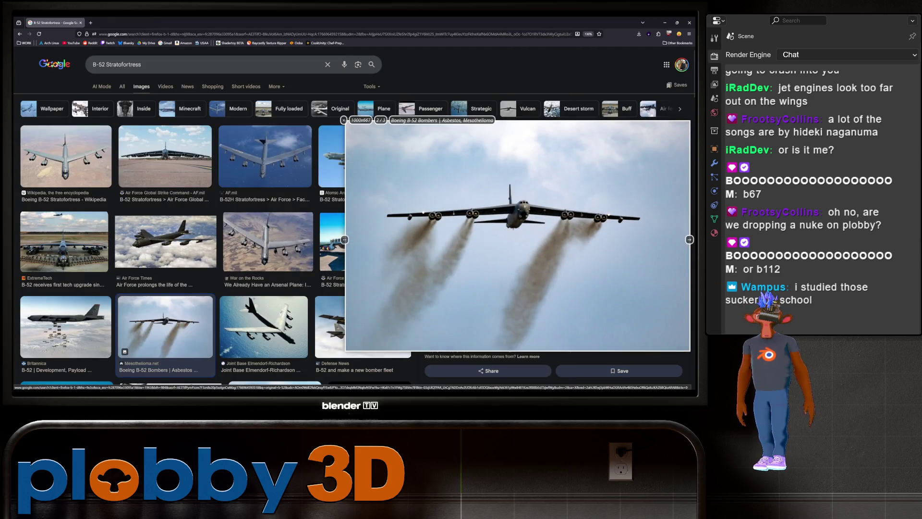
mouse_move(533, 216)
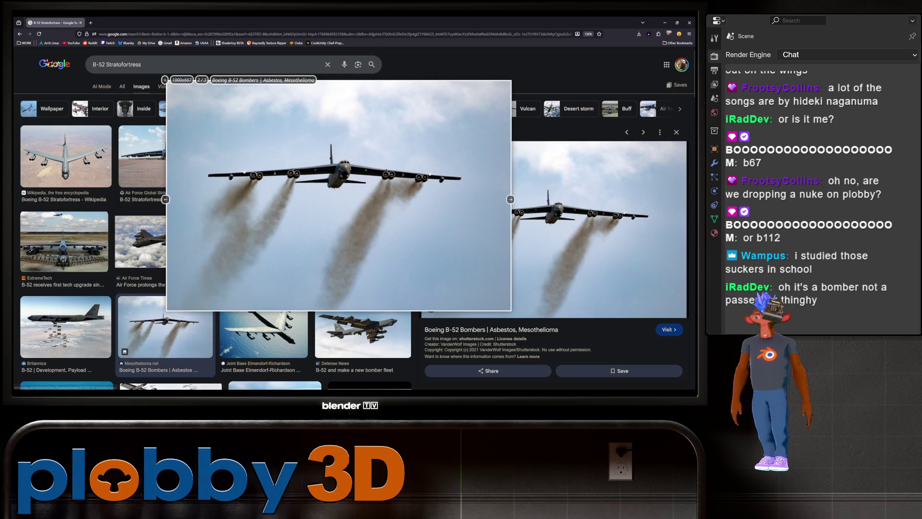
key("t")
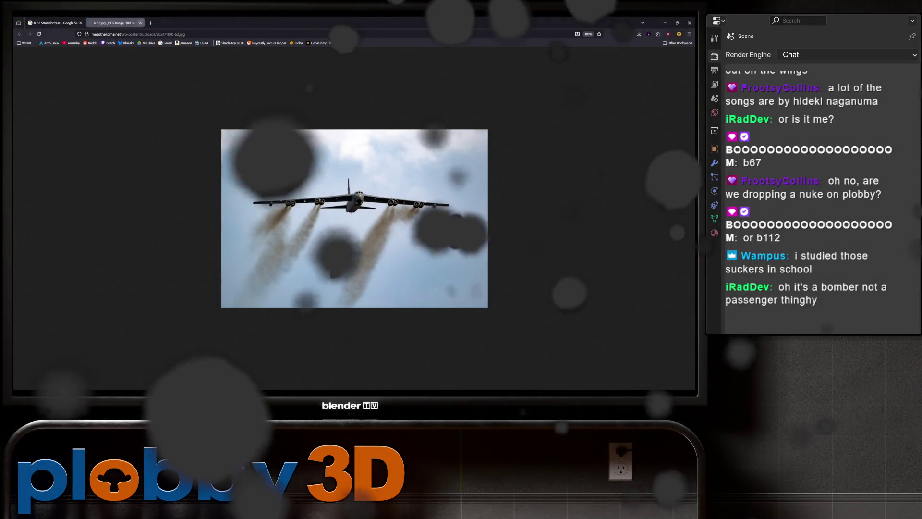
left_click(140, 22)
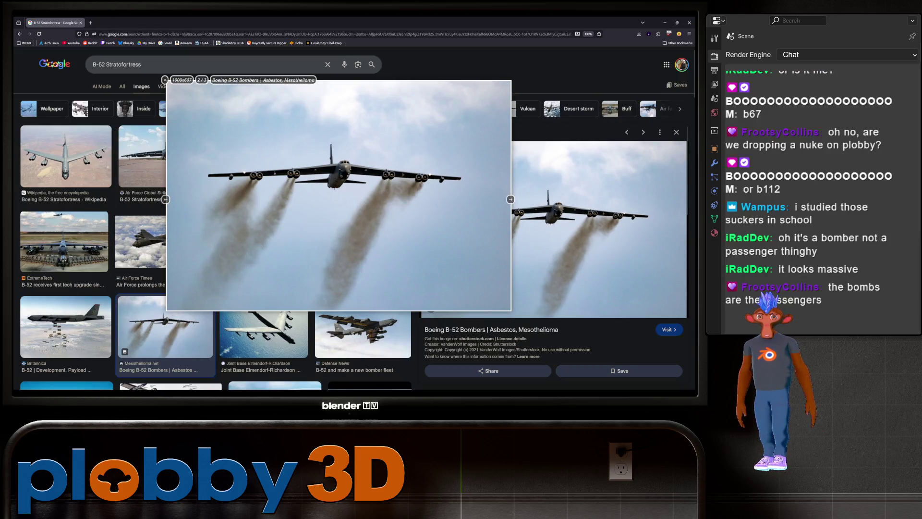
left_click(165, 86)
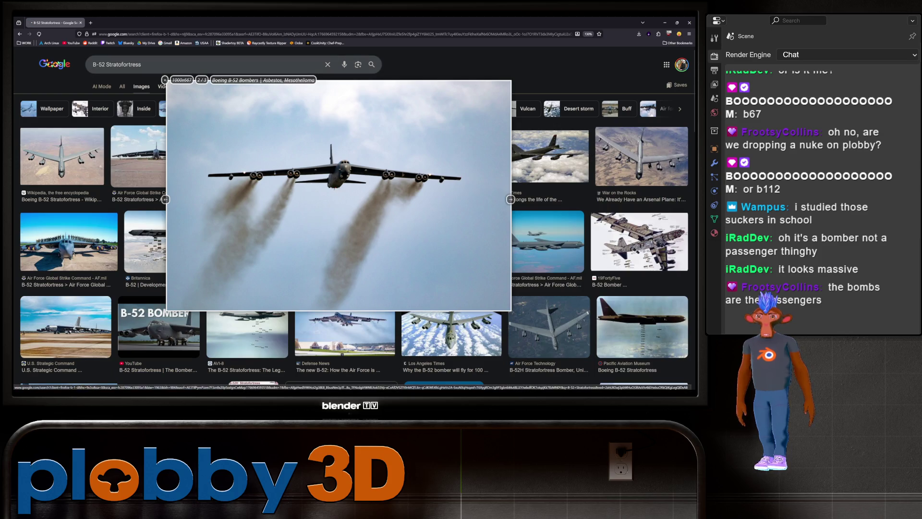
key("alt+Left")
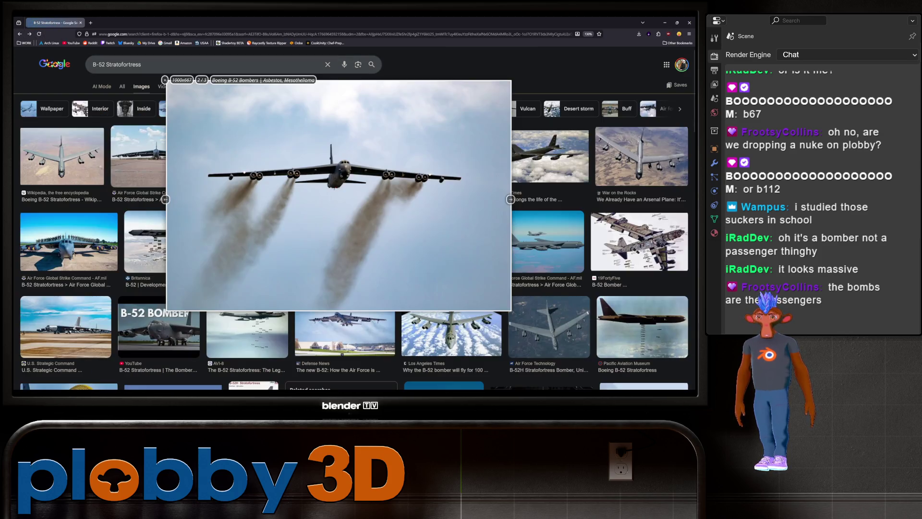
scroll("down", 3)
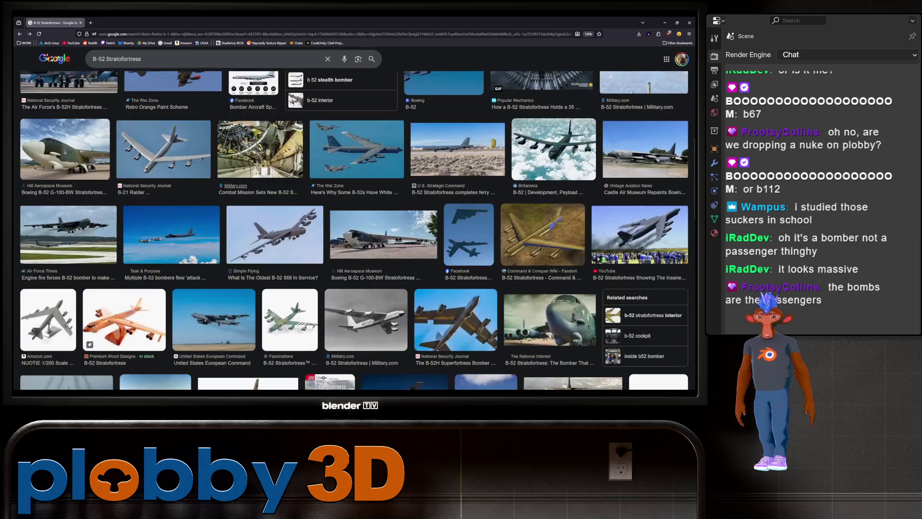
scroll("up", 3)
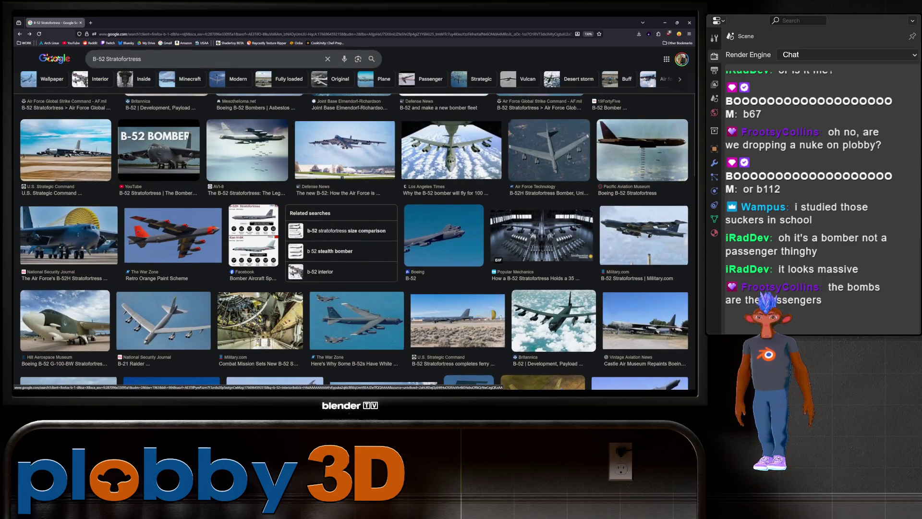
left_click(357, 320)
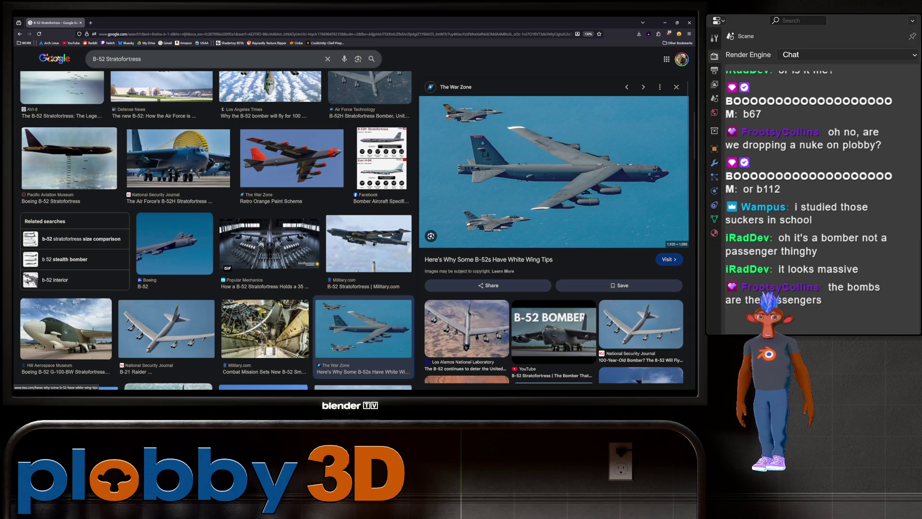
right_click(567, 198)
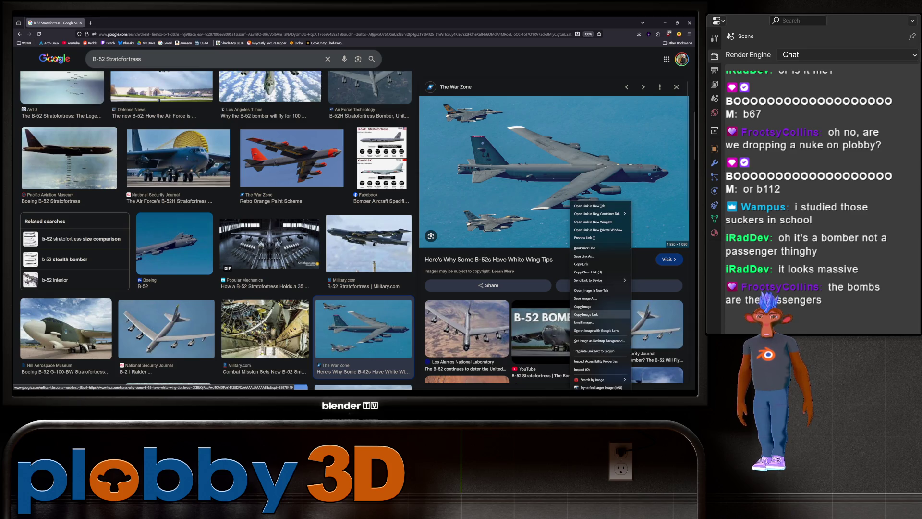
left_click(600, 387)
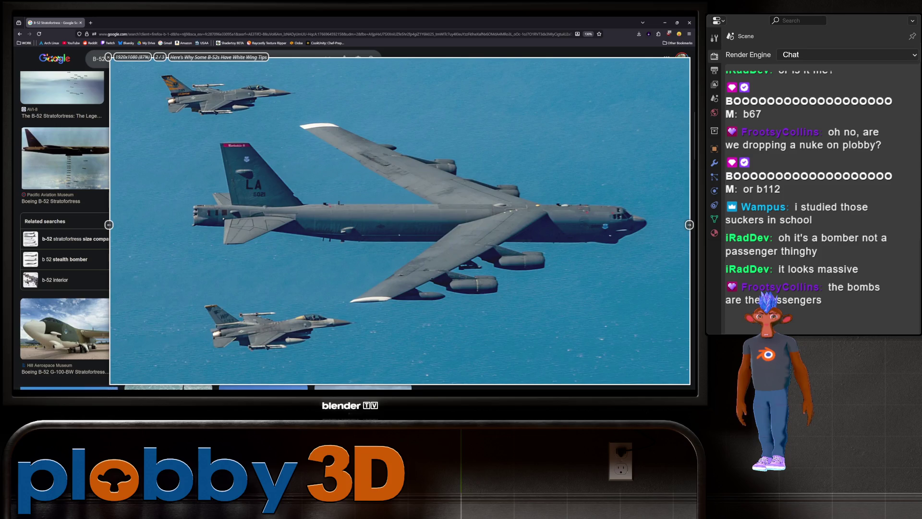
key("Escape")
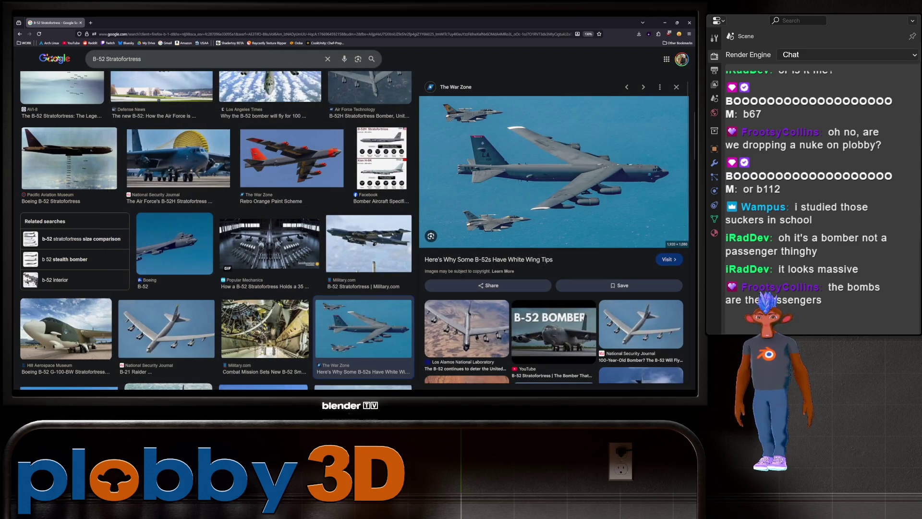
scroll("down", 3)
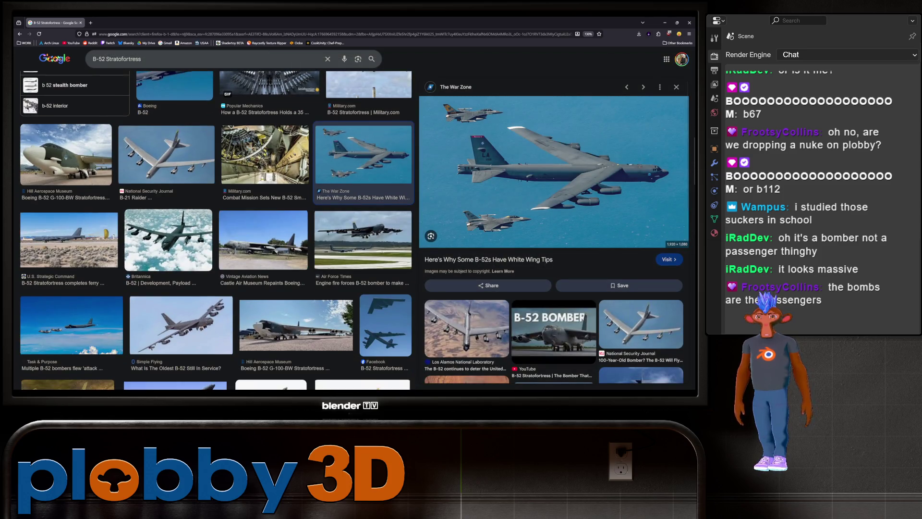
scroll("down", 3)
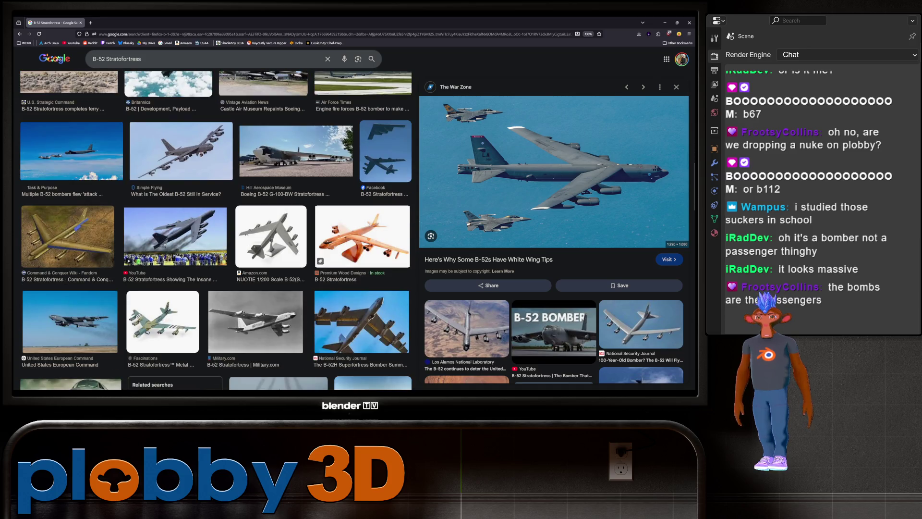
scroll("down", 3)
scroll("down", 3)
scroll("down", 3)
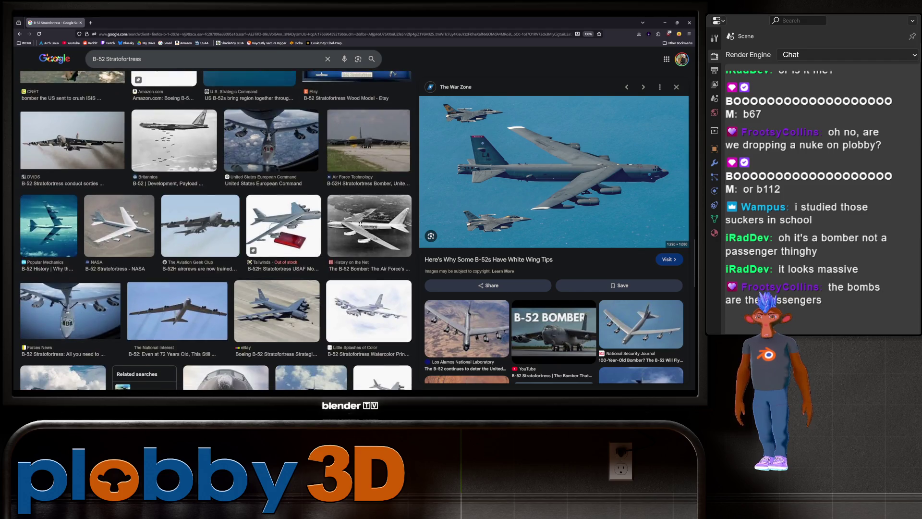
scroll("down", 3)
scroll("down", 3)
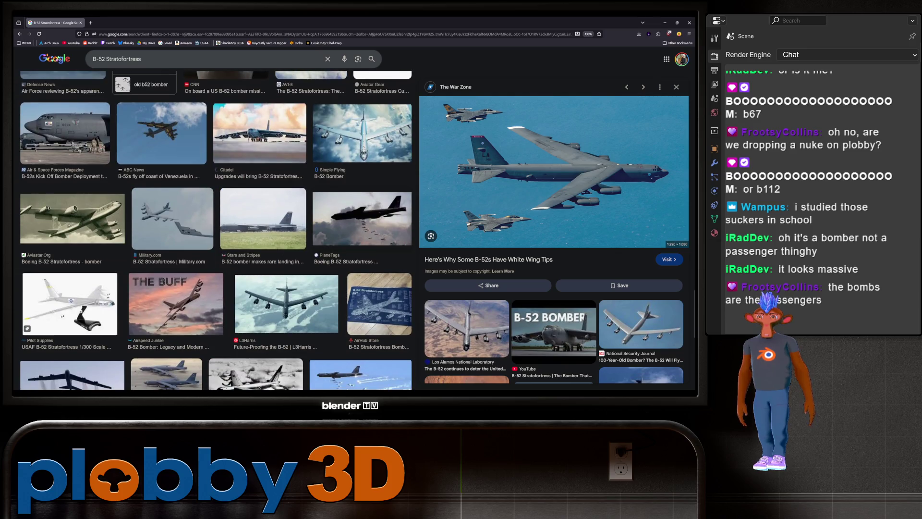
scroll("down", 3)
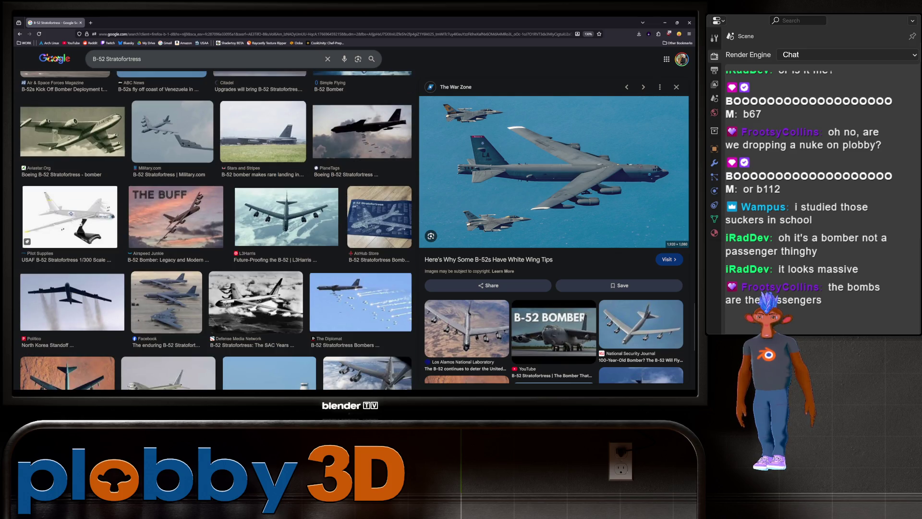
scroll("down", 3)
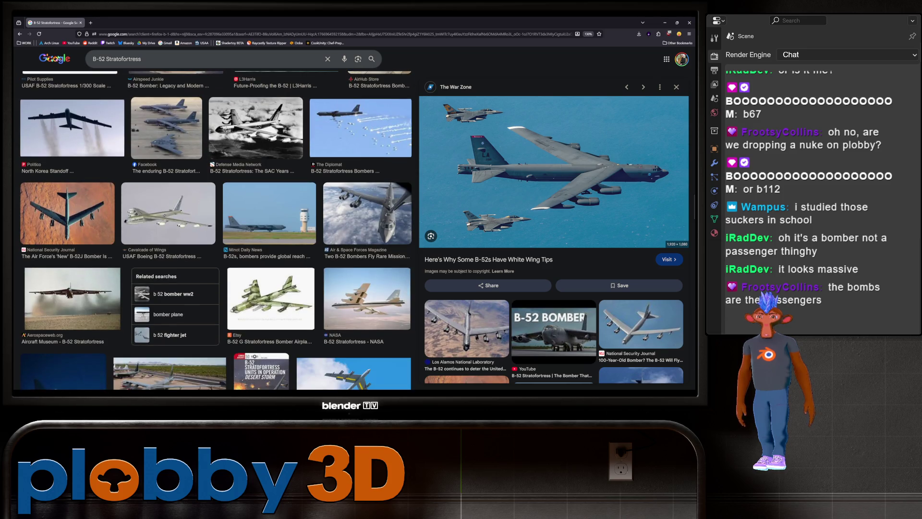
scroll("down", 3)
scroll("down", 3)
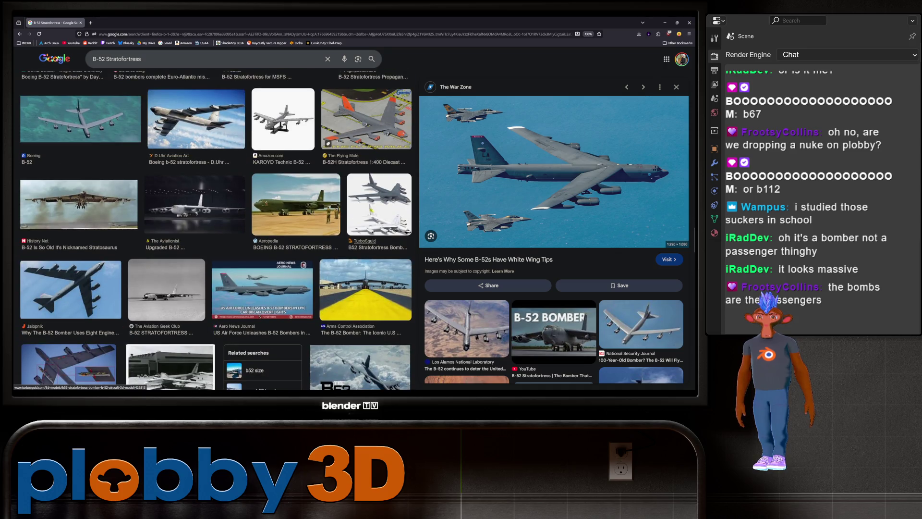
scroll("down", 3)
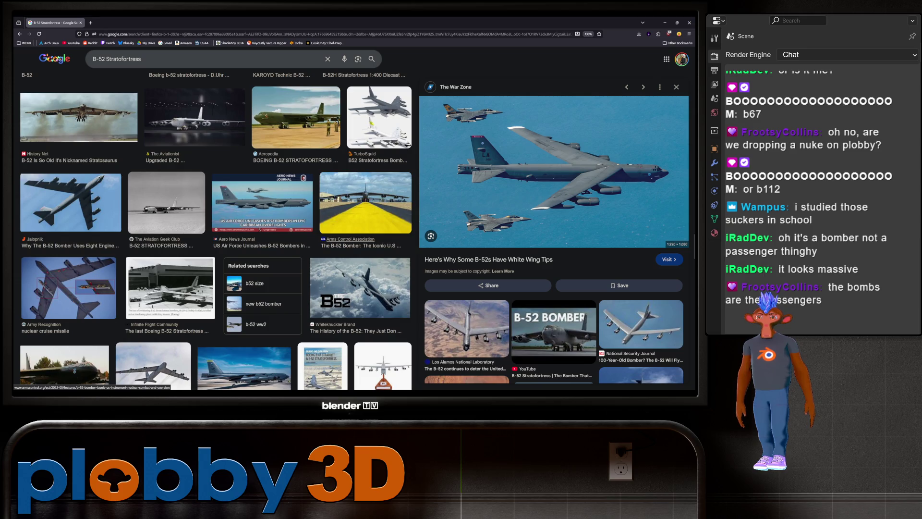
scroll("down", 3)
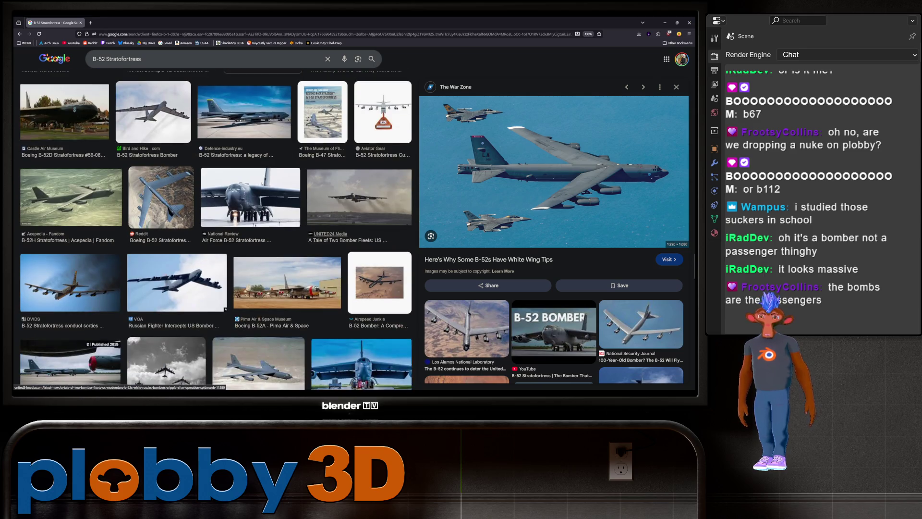
scroll("down", 3)
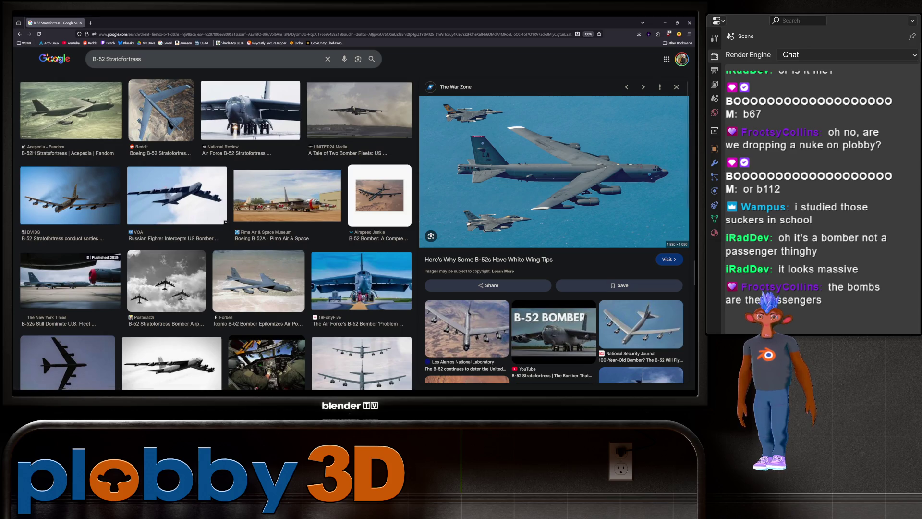
scroll("down", 3)
right_click(273, 176)
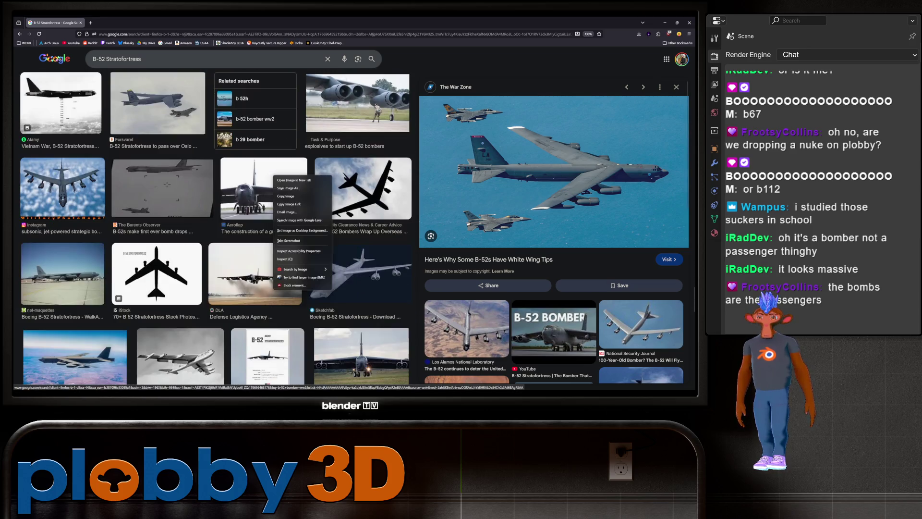
key("Escape")
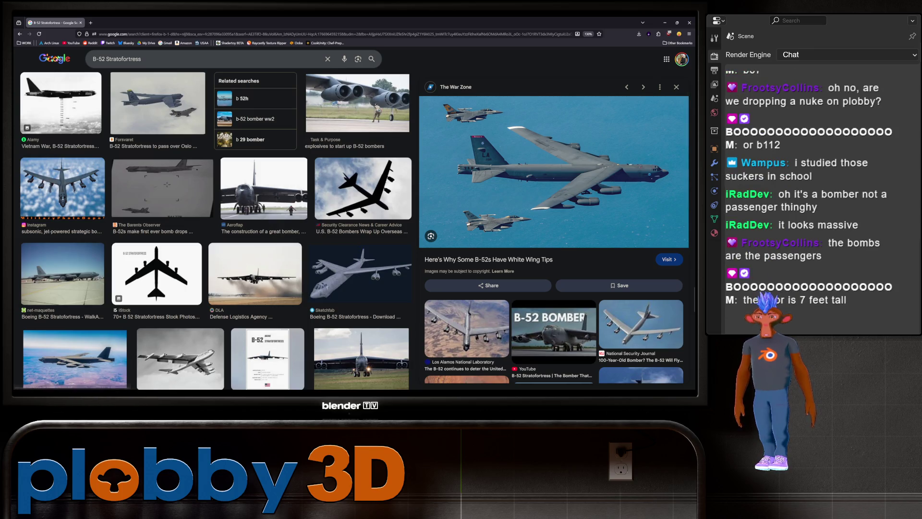
scroll("down", 3)
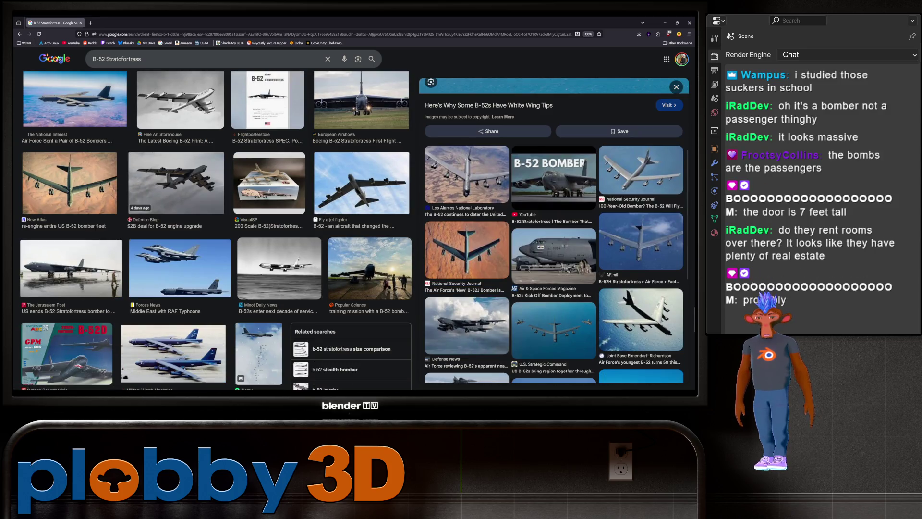
scroll("down", 3)
- Search Google Images for 'B-52 Stratofortress scale'
left_click(159, 58)
type("scal")
type("e")
key("Return")
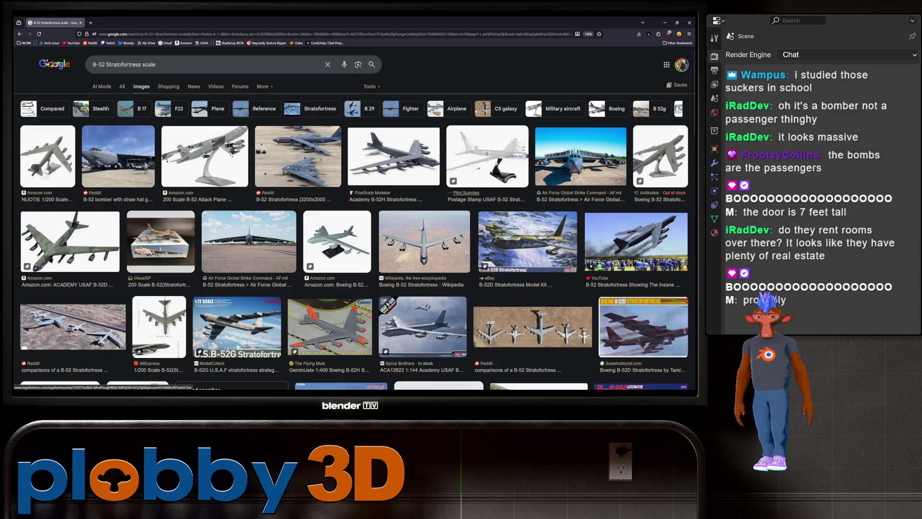
scroll("down", 3)
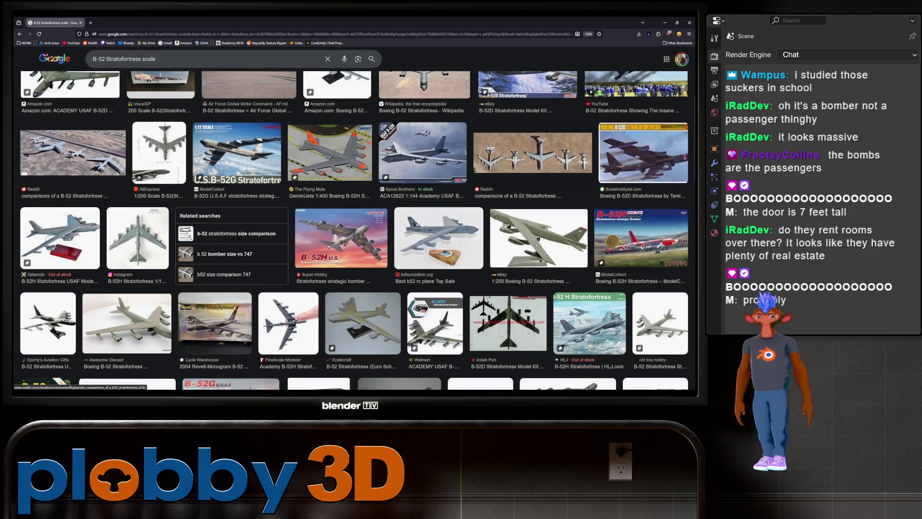
- Enlarge the Reddit B-52 size-comparison image, then switch back to Blender
left_click(532, 152)
right_click(554, 171)
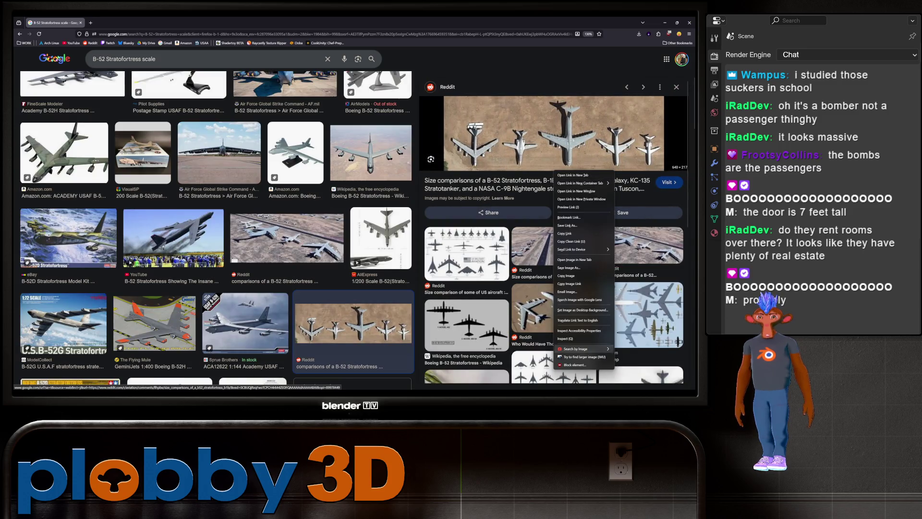
left_click(582, 357)
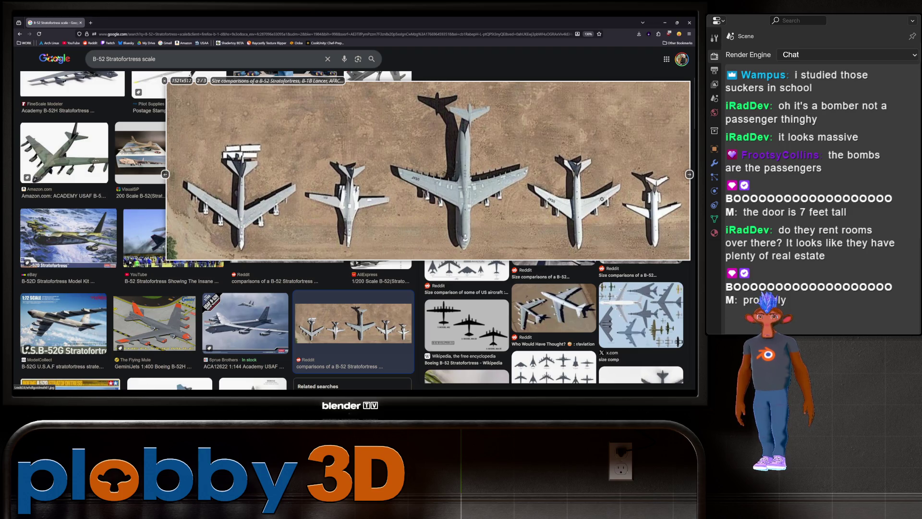
key("alt+Tab")
- Orbit and zoom to a side view showing the reference B-52 above the low-poly model
left_click_drag(336, 202, 261, 212)
scroll("up", 3)
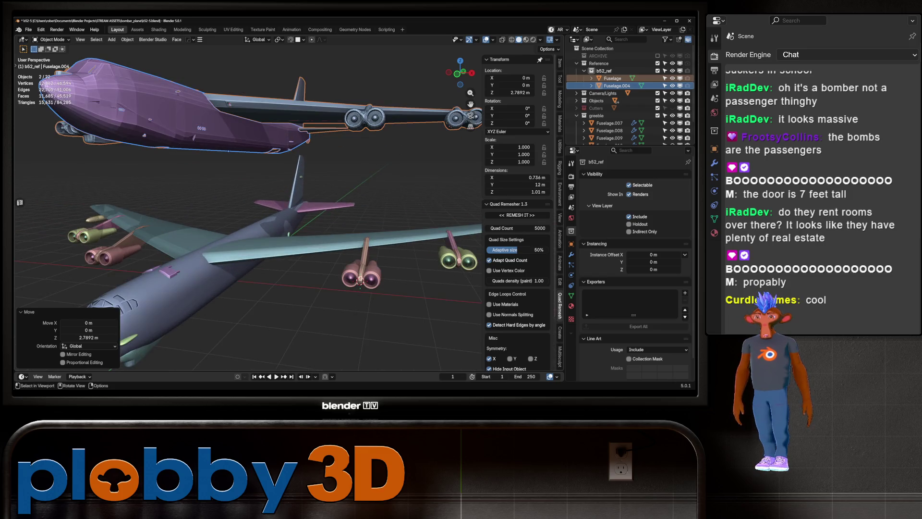
left_click_drag(262, 211, 276, 210)
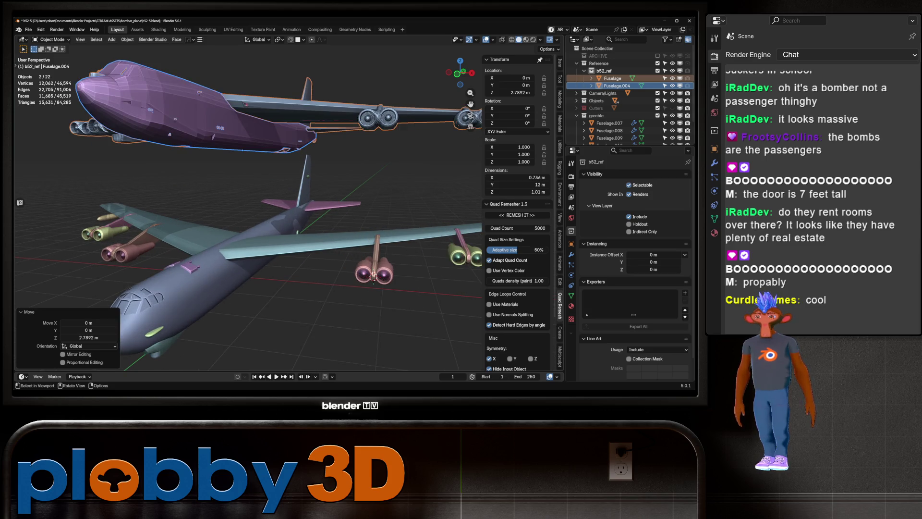
scroll("down", 3)
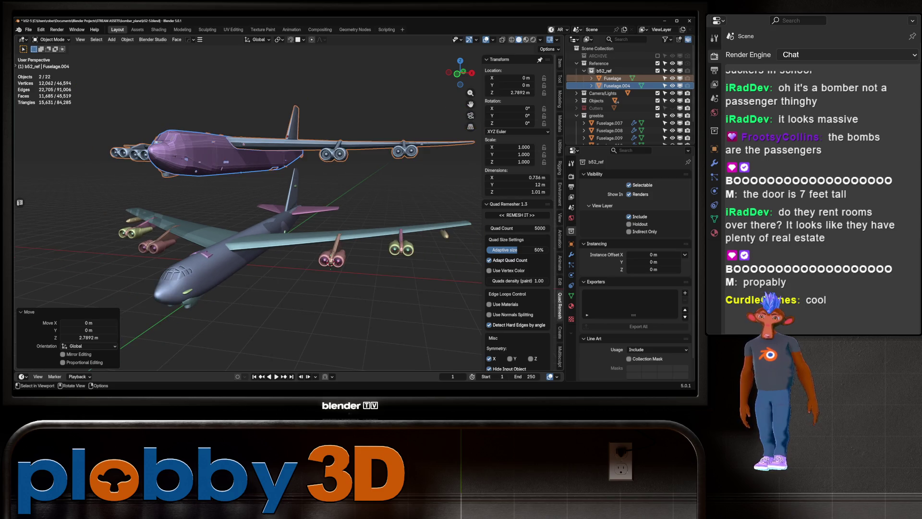
scroll("down", 3)
left_click_drag(277, 209, 456, 197)
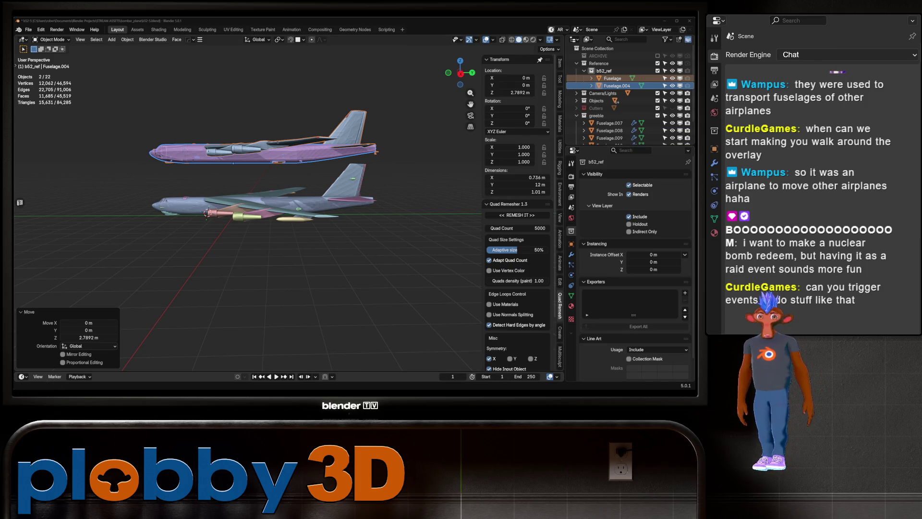
- Add a recent Twitch Raid trigger to the CHAT_GATEKEEPER action in Streamer.bot
key("alt+Tab")
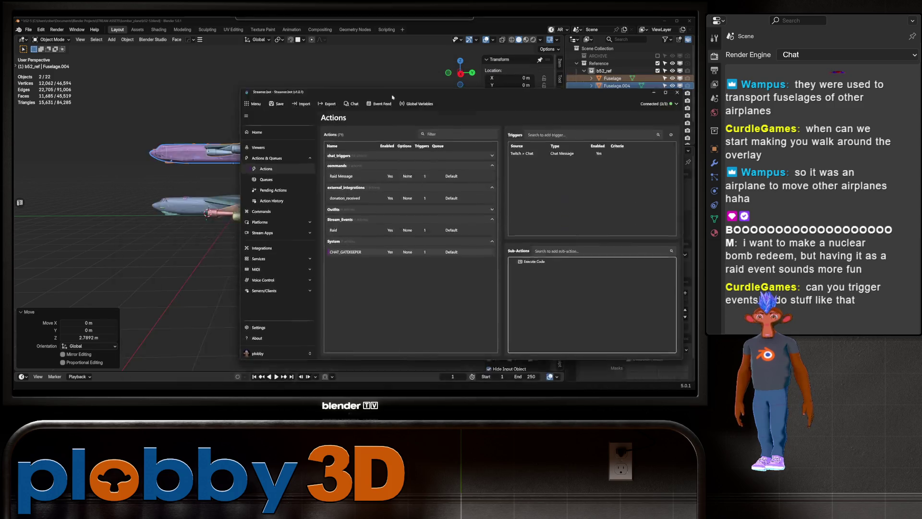
left_click_drag(320, 89, 301, 85)
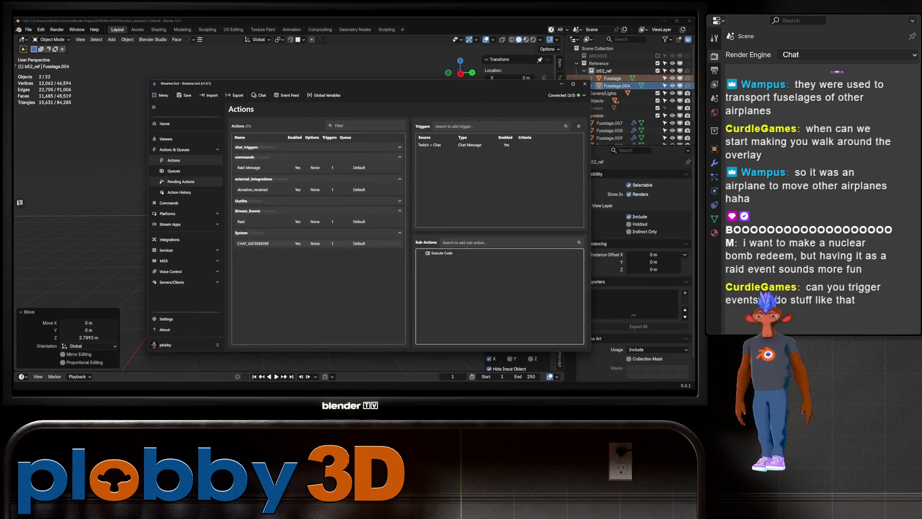
right_click(450, 177)
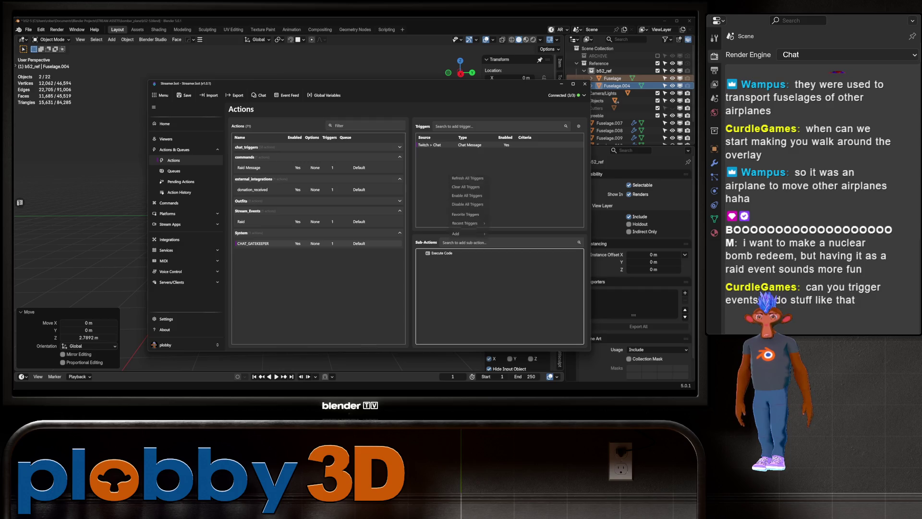
mouse_move(465, 226)
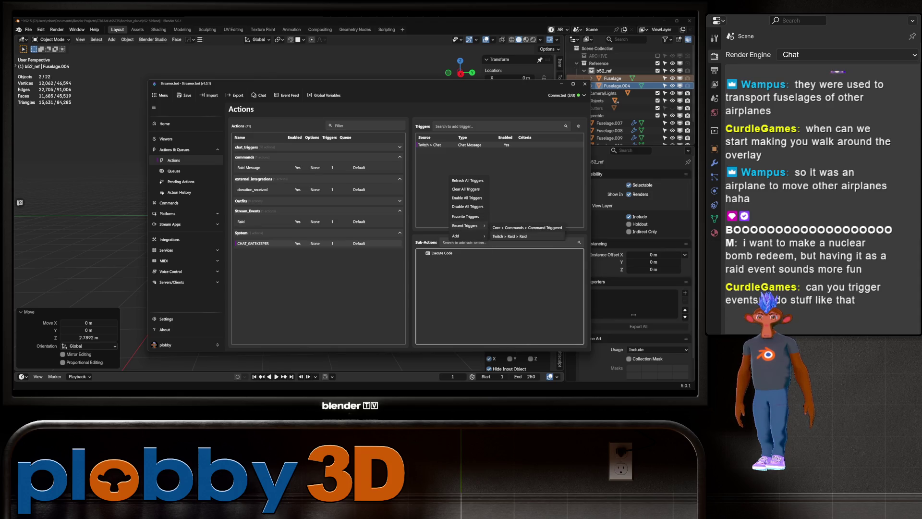
left_click(510, 236)
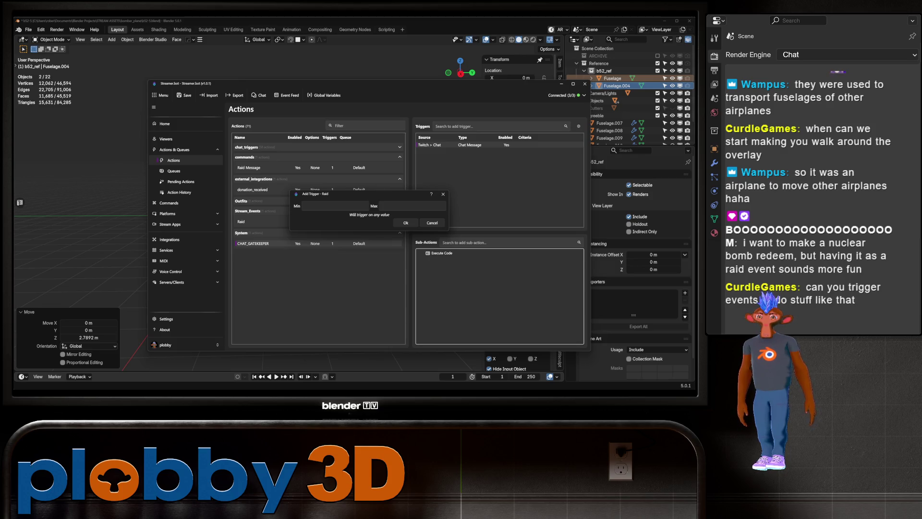
left_click(406, 222)
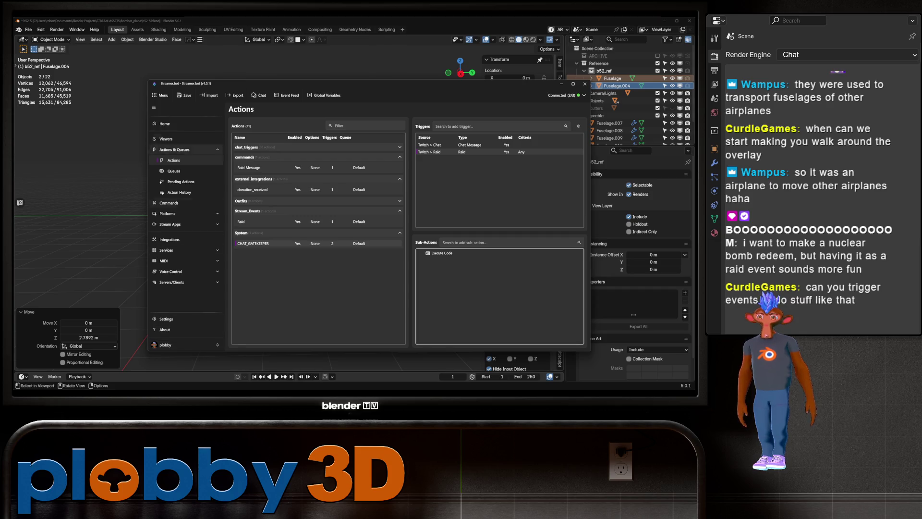
- Inspect the Raid action's triggers and sub-action menu, then return to Blender
left_click(169, 213)
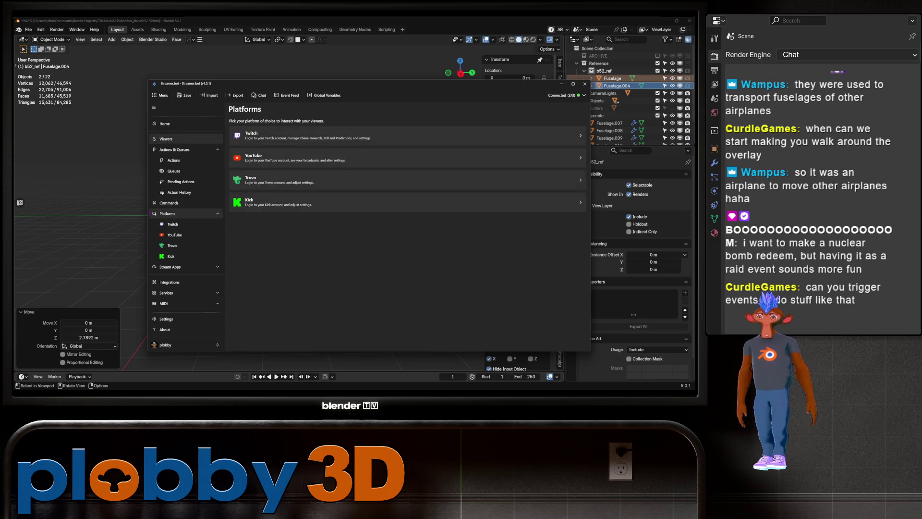
left_click(174, 149)
left_click(259, 137)
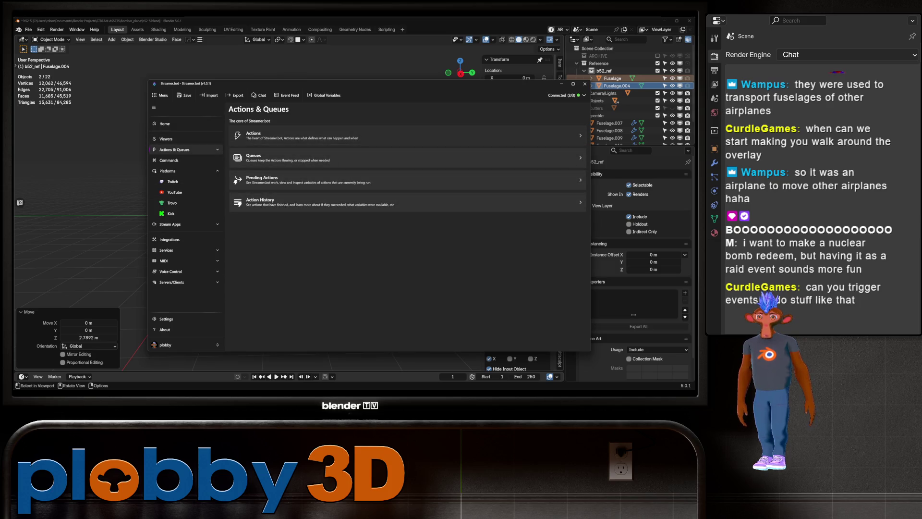
left_click(317, 221)
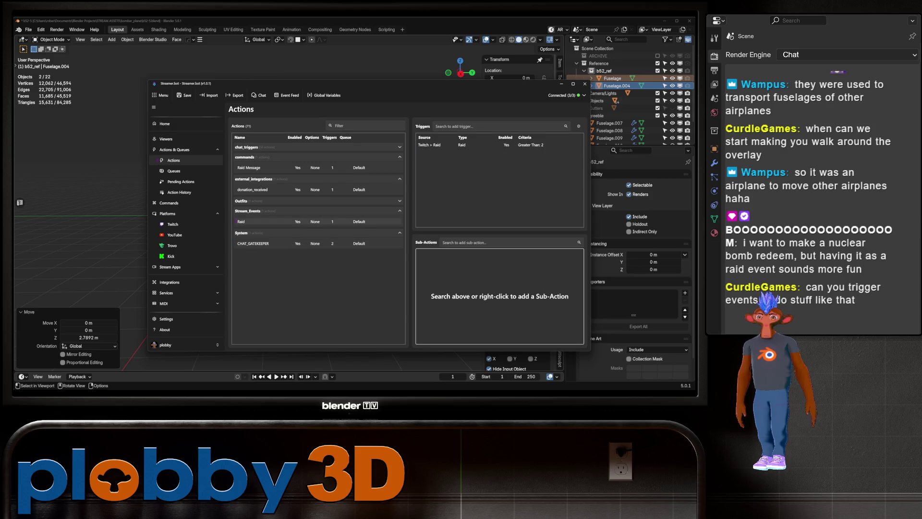
right_click(440, 278)
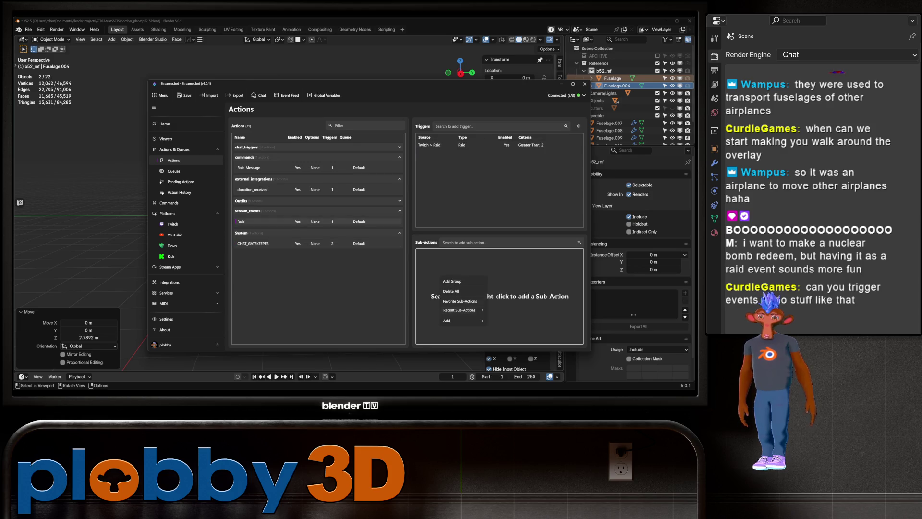
mouse_move(461, 320)
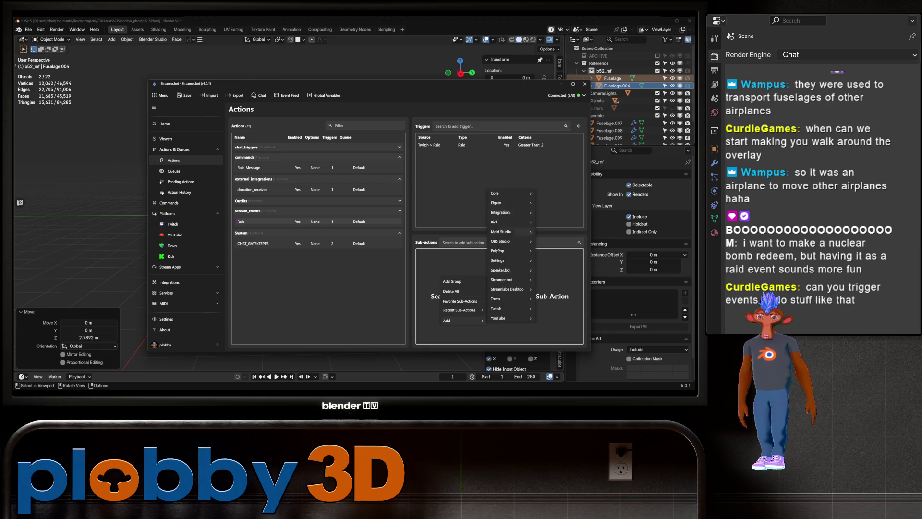
mouse_move(499, 193)
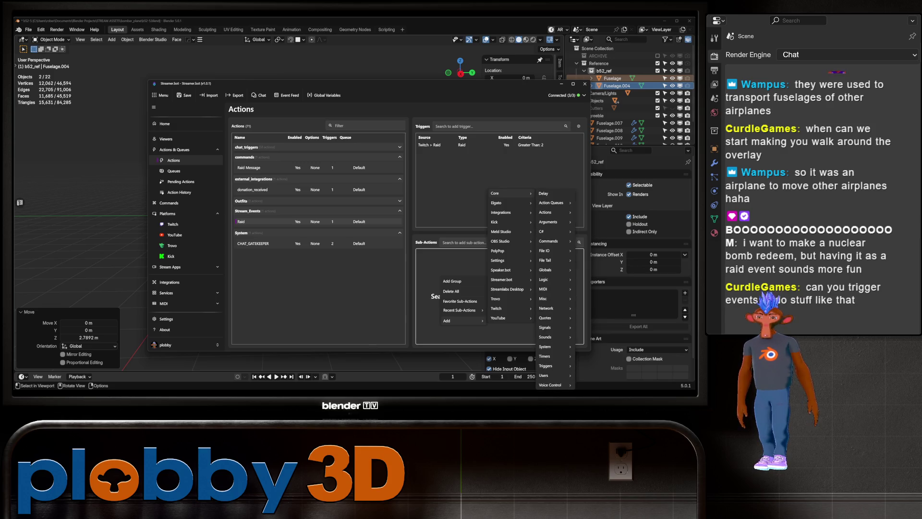
key("Escape")
key("Escape")
key("Escape")
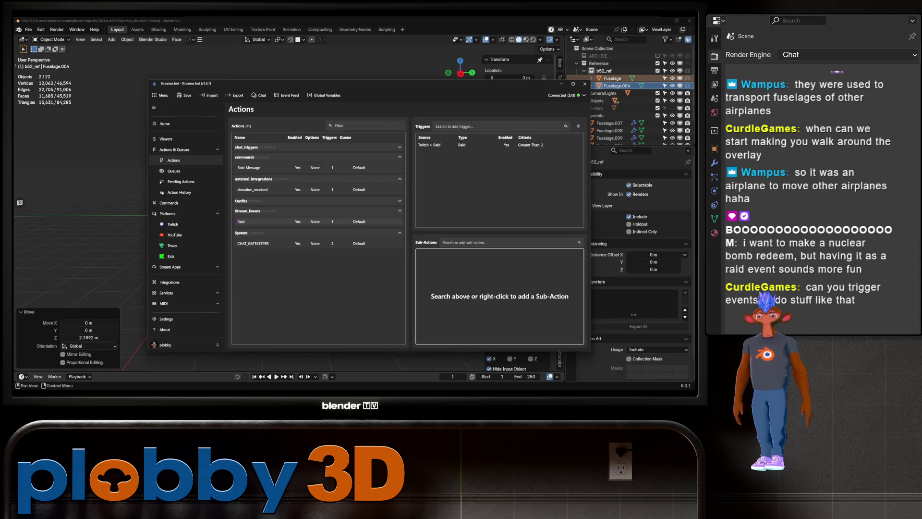
key("alt+Tab")
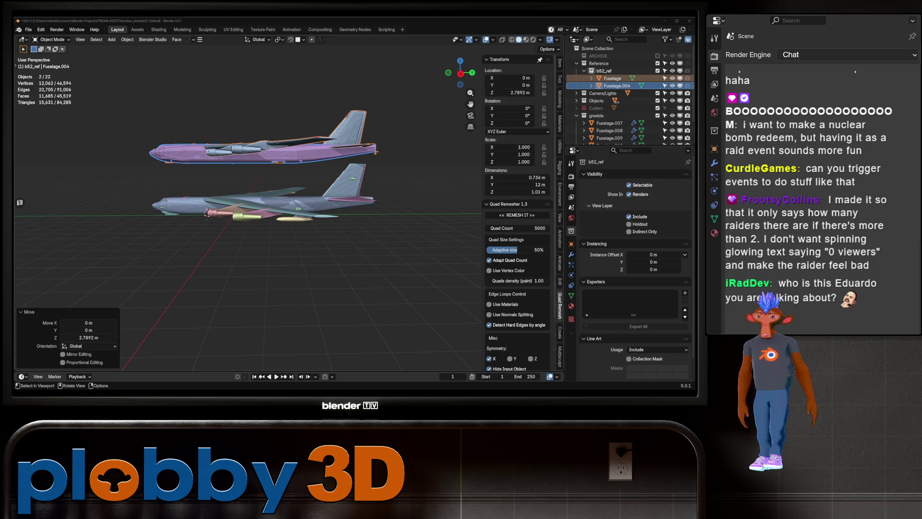
left_click_drag(240, 192, 182, 250)
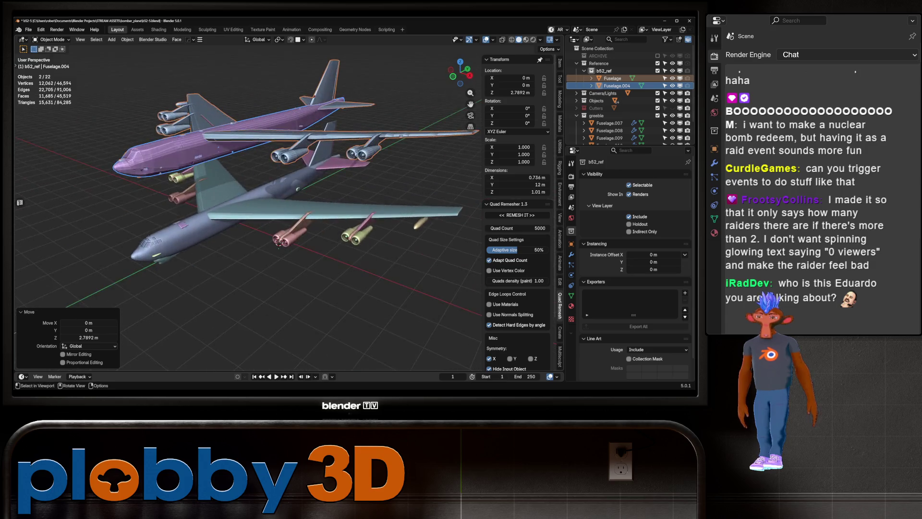
scroll("up", 3)
scroll("down", 3)
left_click_drag(267, 200, 292, 215)
scroll("up", 3)
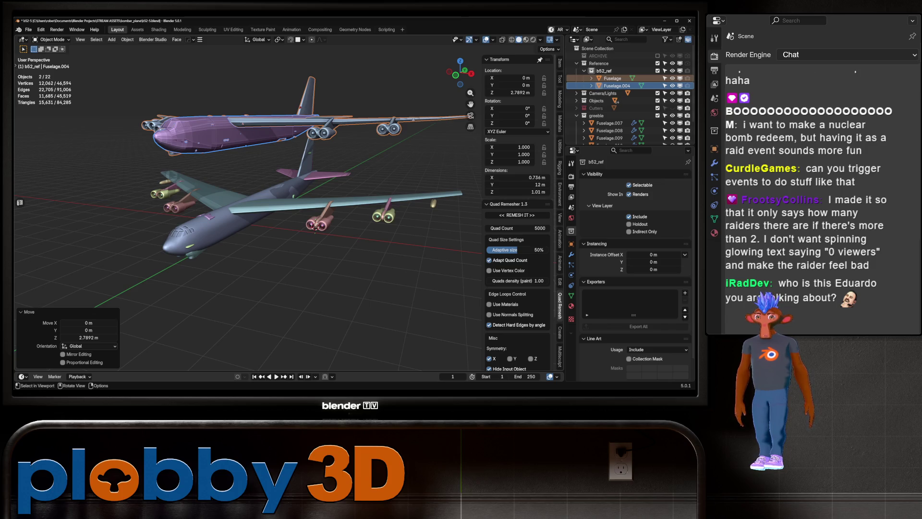
key("alt+g")
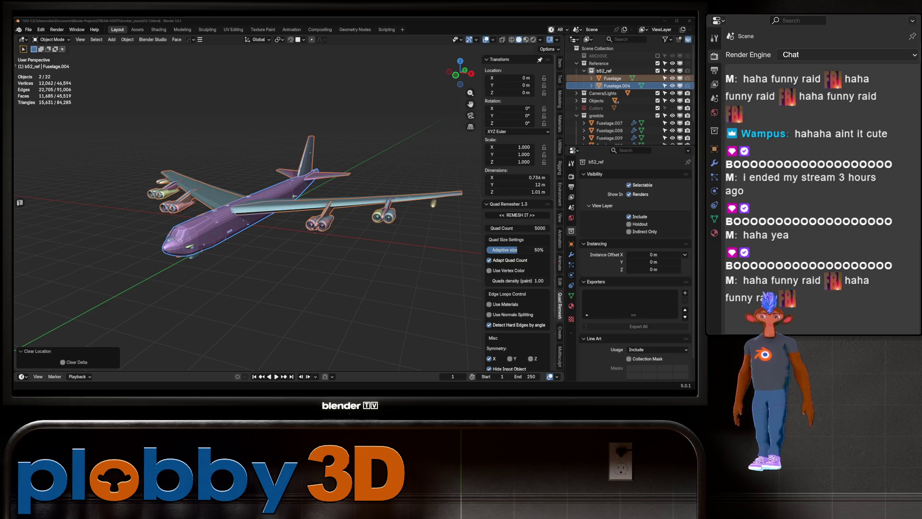
- Switch from Blender to the 'super guppy' Google Images results
key("alt+Tab")
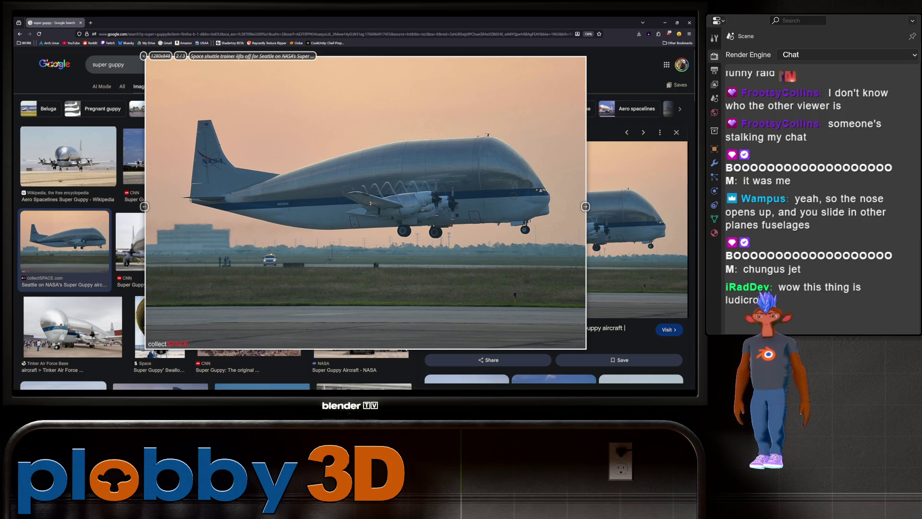
- View the Tinker Air Force Base Super Guppy photo at larger size, then return to Blender
left_click(72, 326)
right_click(620, 248)
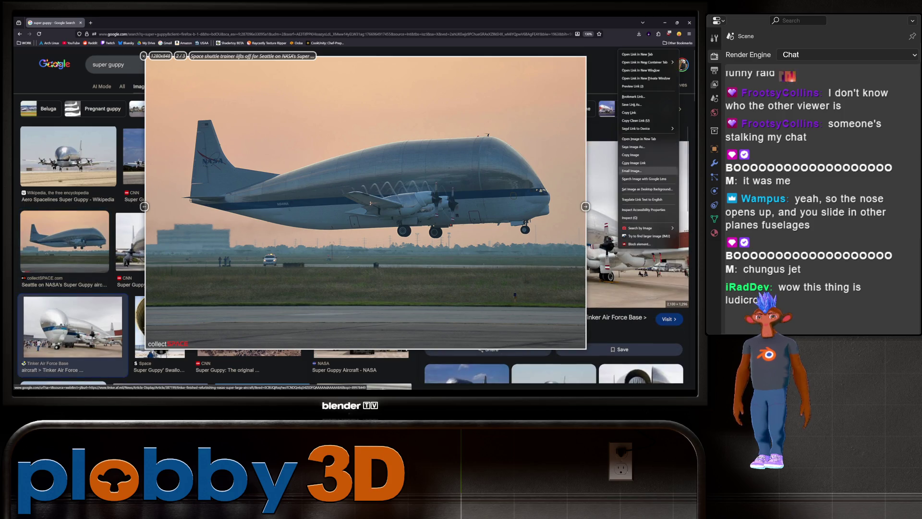
key("Escape")
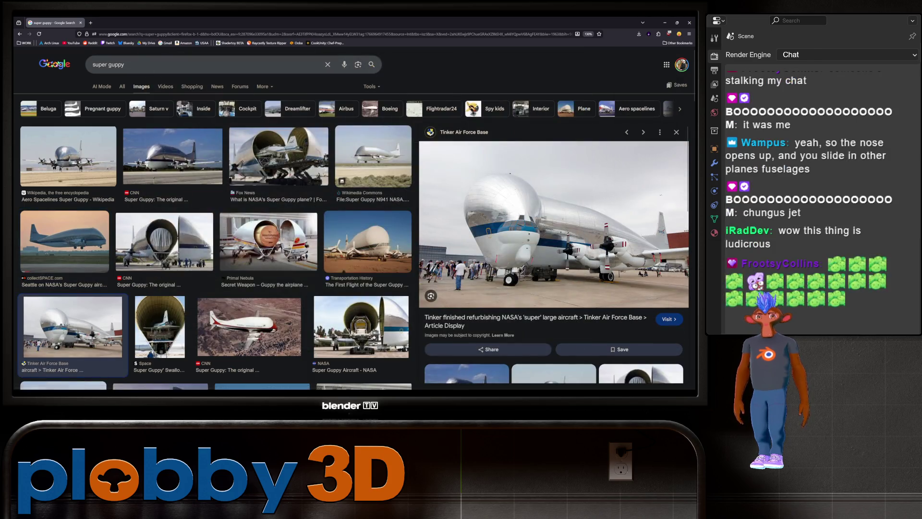
right_click(503, 199)
left_click(533, 385)
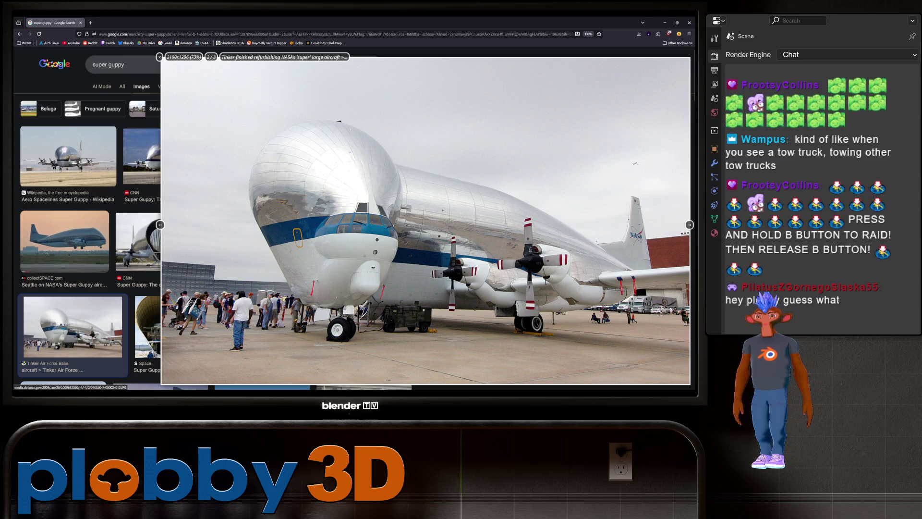
key("alt+Tab")
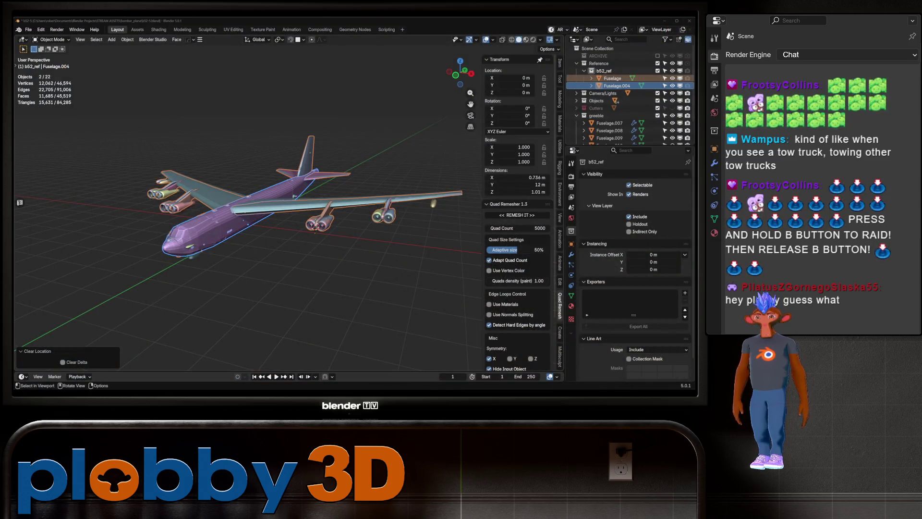
- Hide the b52_ref collection and orbit around the low-poly bomber toward its rear fuselage
left_click(672, 71)
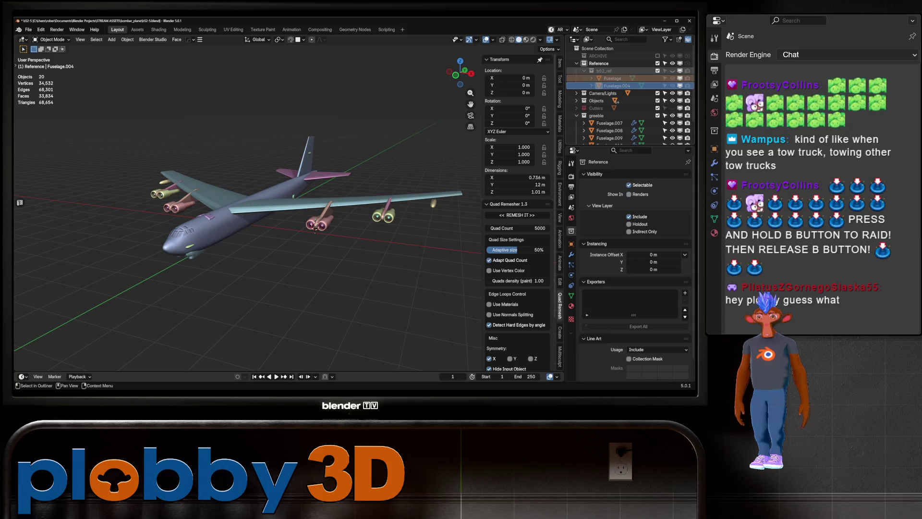
left_click_drag(240, 217, 240, 185)
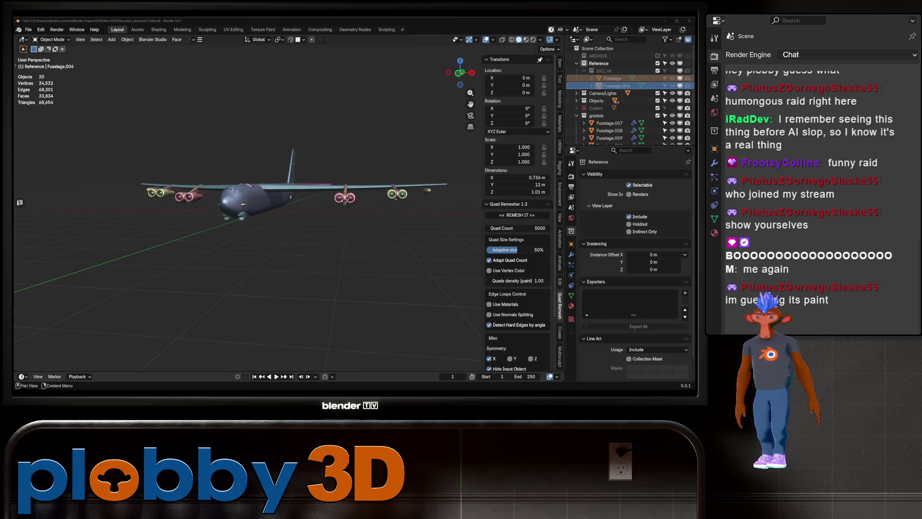
scroll("up", 3)
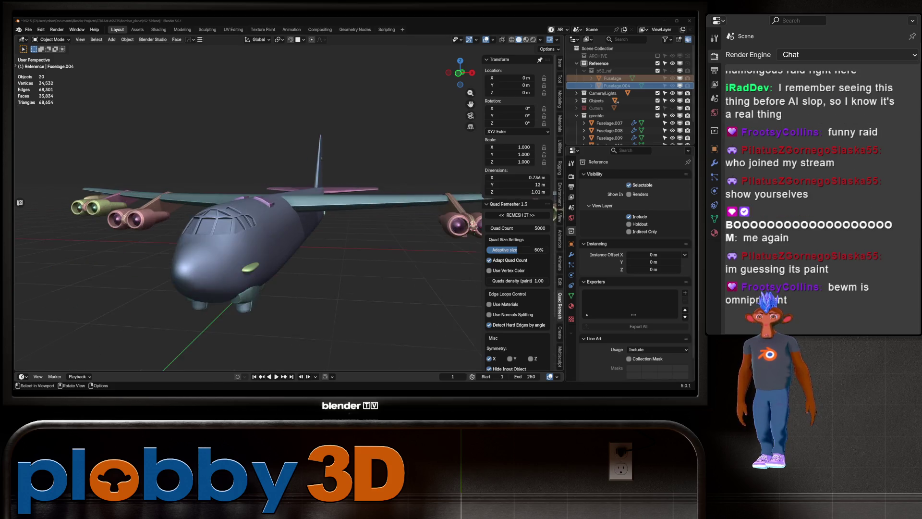
left_click_drag(241, 201, 279, 163)
scroll("down", 3)
left_click_drag(247, 202, 298, 188)
scroll("up", 3)
scroll("down", 3)
left_click_drag(247, 202, 305, 188)
scroll("up", 3)
scroll("up", 3)
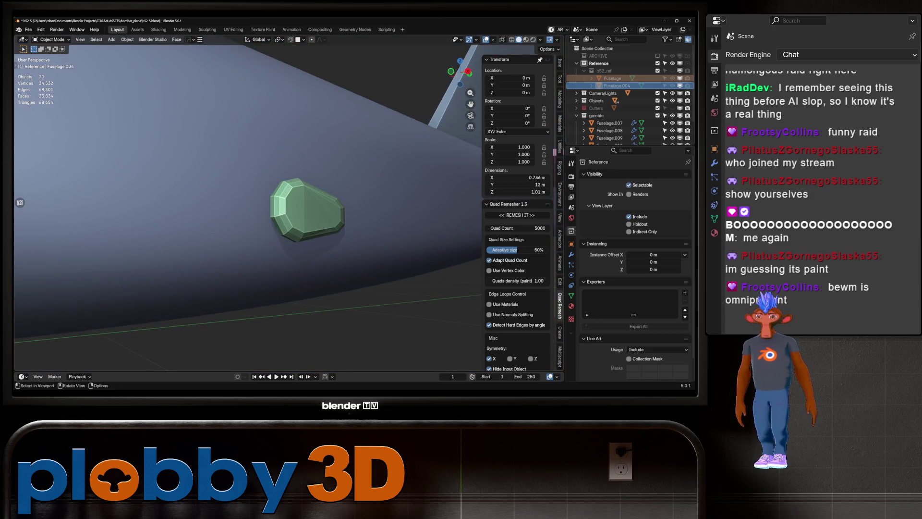
- Edit the green Fuselage.010 greeble and select its coplanar faces
left_click(293, 209)
key("Tab")
left_click_drag(279, 260, 320, 231)
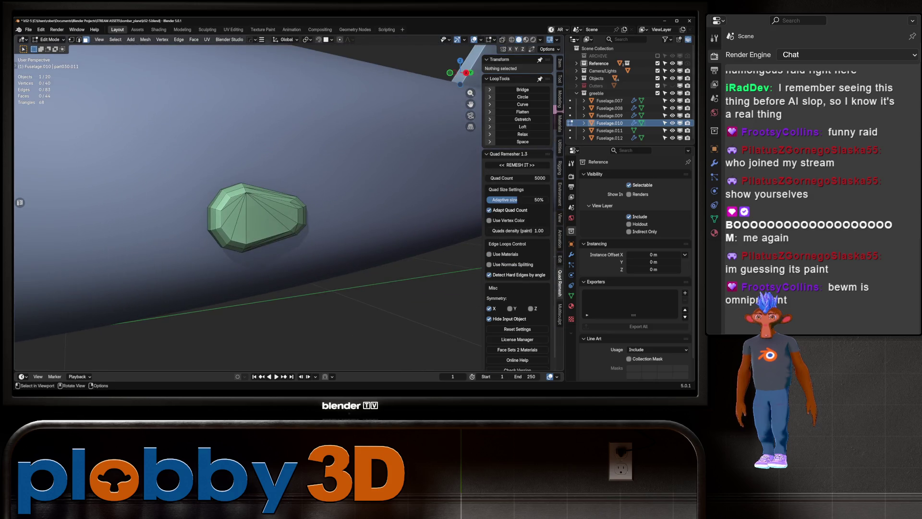
key("a")
key("q")
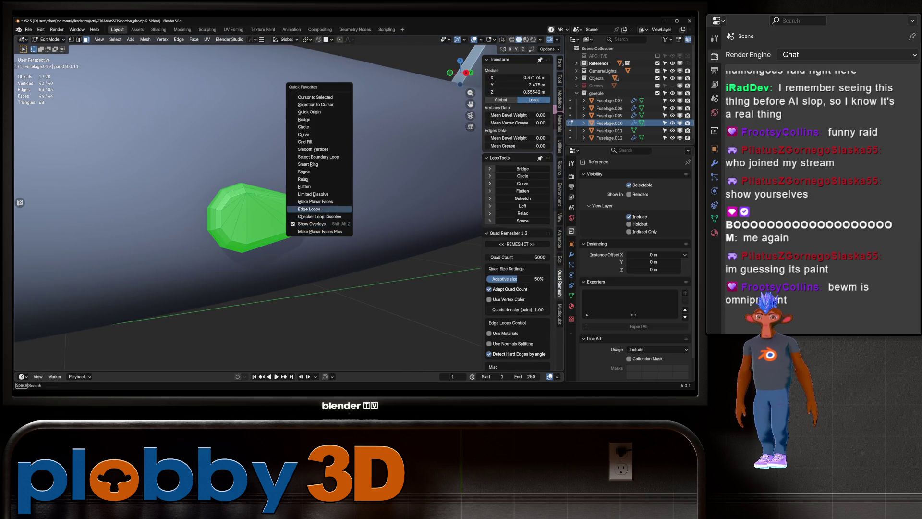
left_click(309, 209)
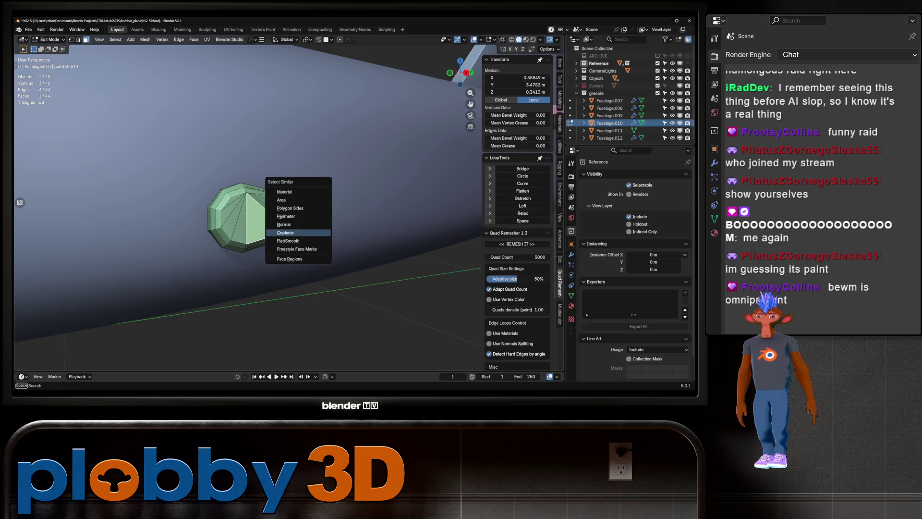
left_click(286, 233)
left_click_drag(250, 217, 269, 206)
- Dissolve two stray edges on the Fuselage.010 greeble
key("2")
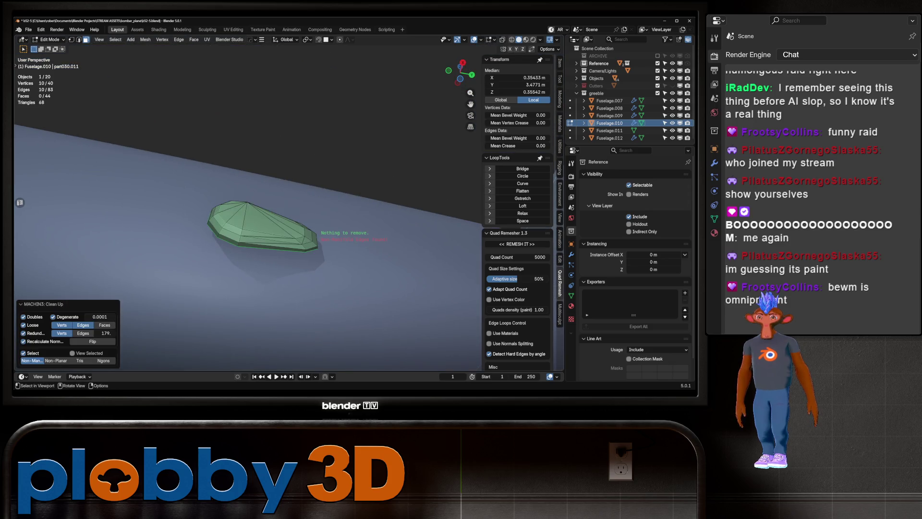
scroll("up", 3)
left_click(255, 235)
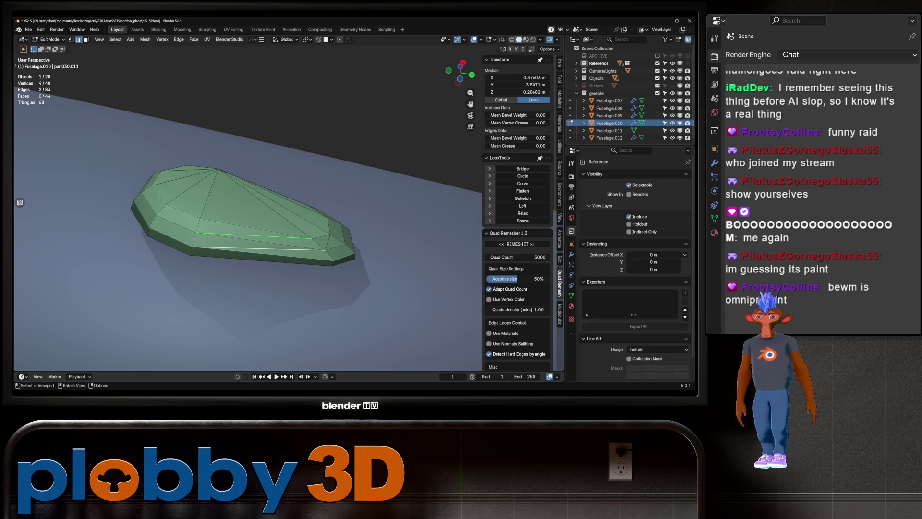
left_click(317, 243)
left_click_drag(317, 242, 335, 199)
key("x")
left_click(344, 233)
left_click_drag(345, 233, 206, 169)
- Merge the eight top faces into one and dissolve another edge before leaving Edit Mode
key("b")
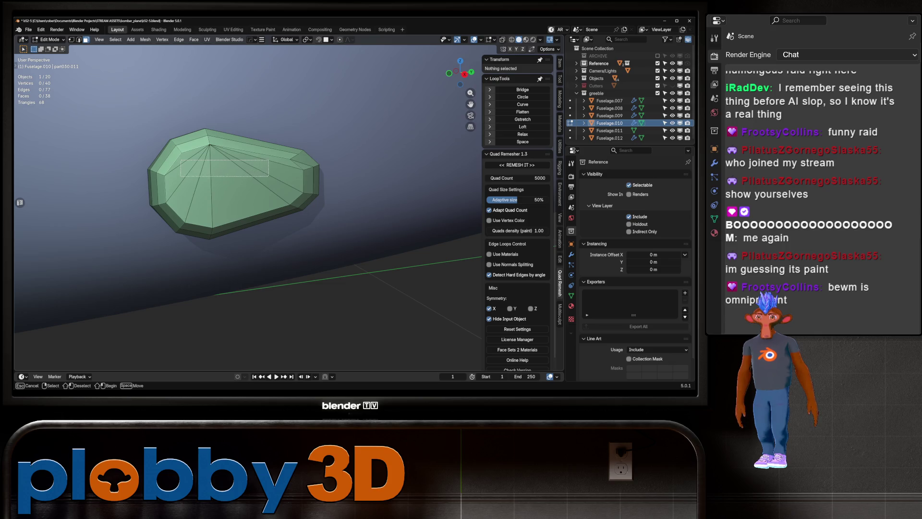
left_click_drag(269, 176, 269, 177)
key("ctrl+x")
left_click_drag(269, 178, 231, 187)
key("1")
left_click(300, 158)
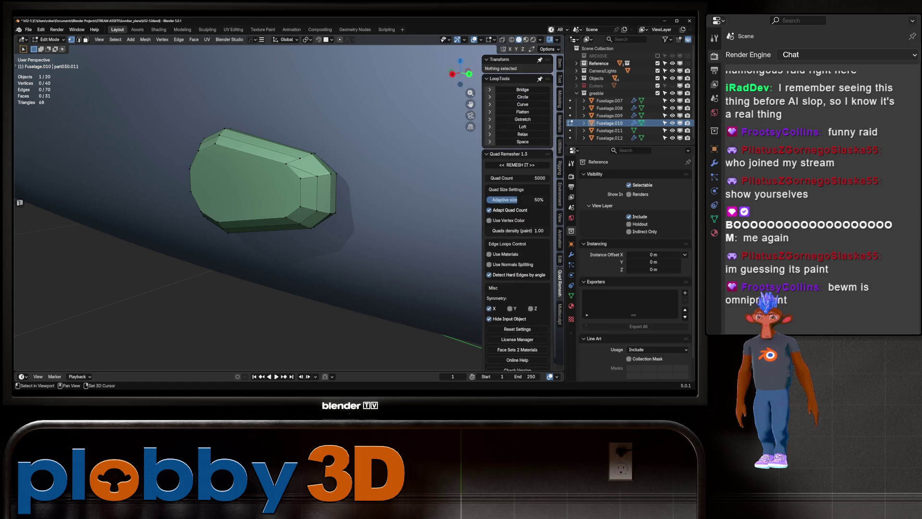
key("2")
key("x")
left_click(300, 159)
left_click_drag(300, 159, 226, 111)
key("Tab")
- Slide an edge loop along the greeble and apply Shade Auto Smooth at 30°
key("Tab")
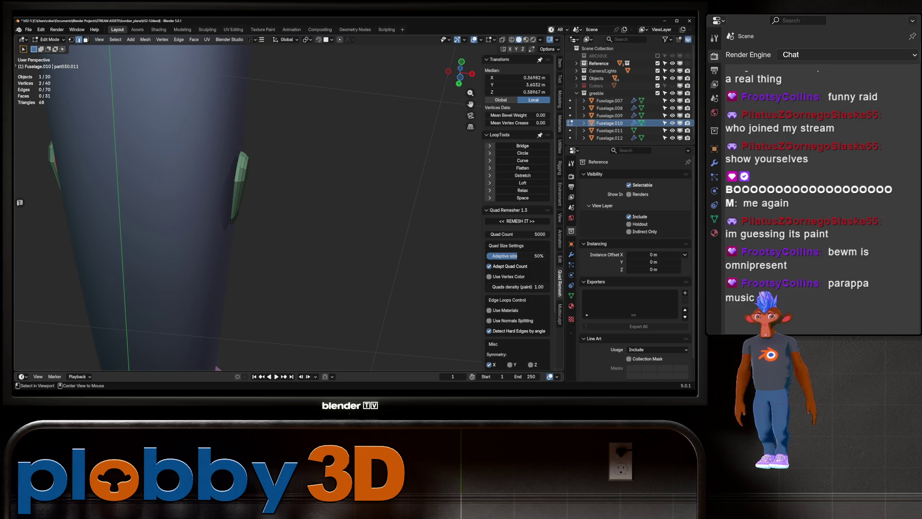
left_click(236, 168)
key("g")
key("g")
left_click(195, 166)
key("Tab")
left_click_drag(194, 166, 216, 183)
right_click(202, 171)
left_click(202, 171)
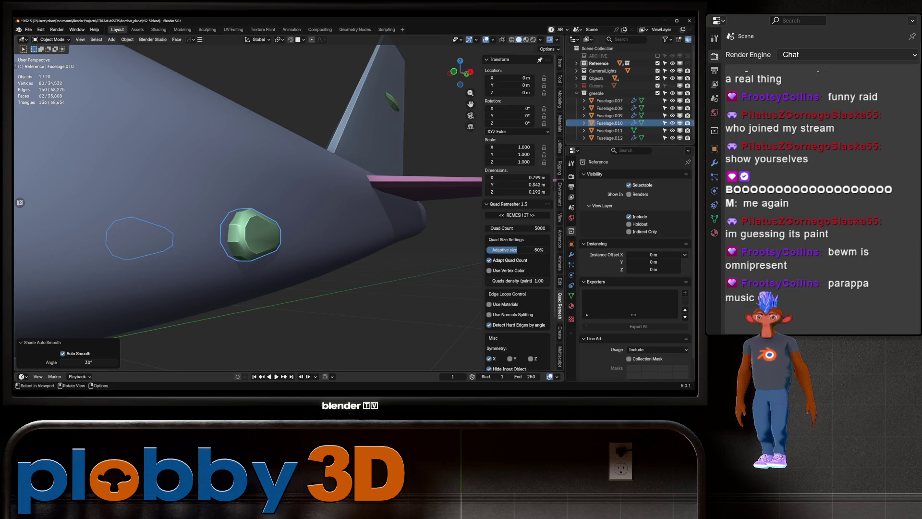
- Apply Shade Smooth to Fuselage.010 and orbit until the tail fin is edge-on
right_click(235, 242)
left_click(220, 234)
scroll("up", 3)
key("Tab")
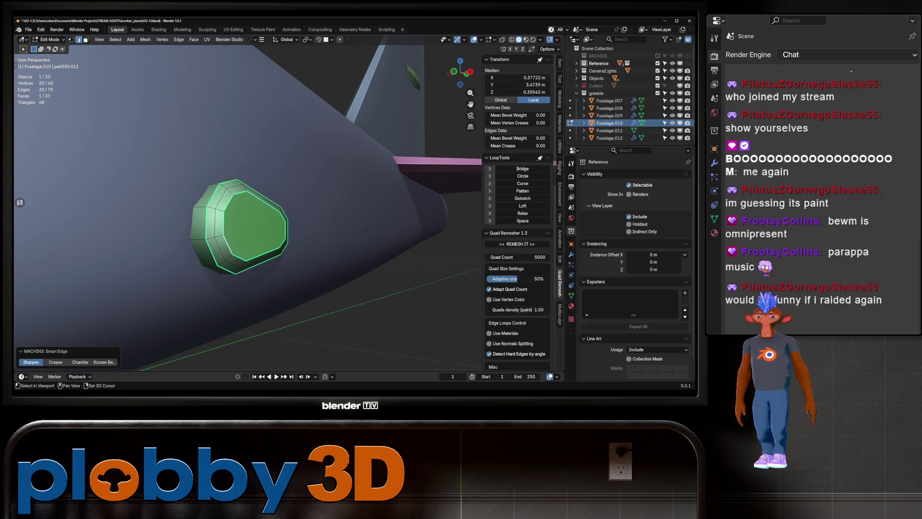
key("Tab")
scroll("down", 3)
left_click_drag(235, 224, 188, 134)
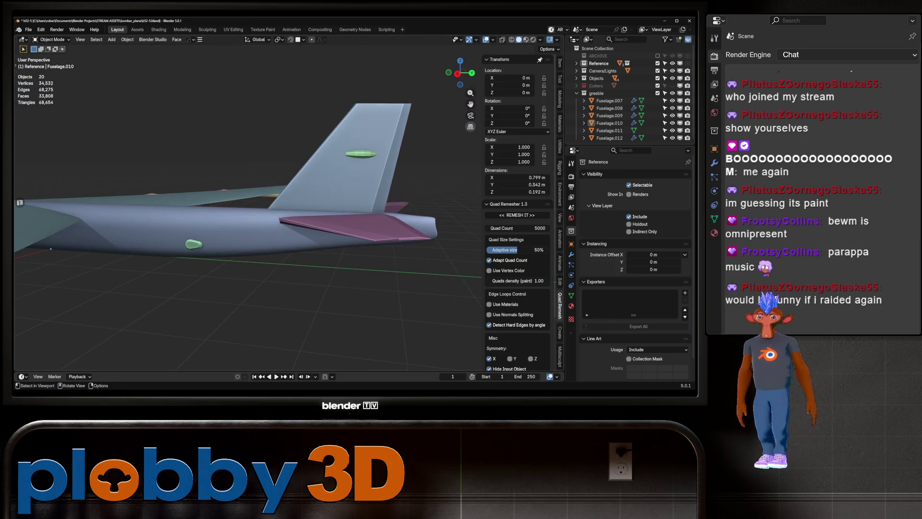
scroll("up", 3)
left_click_drag(248, 216, 144, 222)
- Convert the Fuselage.011 tail fin greeble's triangles to quads
key("Tab")
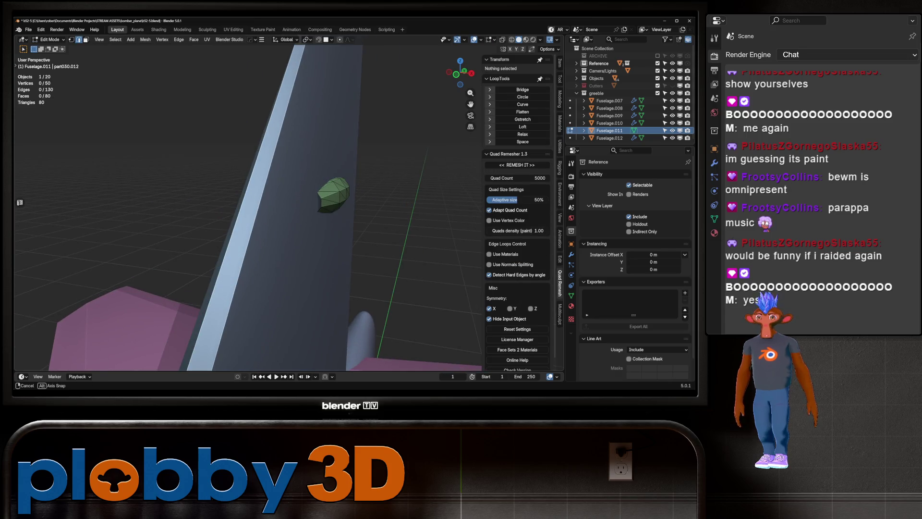
left_click_drag(269, 192, 288, 188)
key("a")
key("q")
left_click(287, 189)
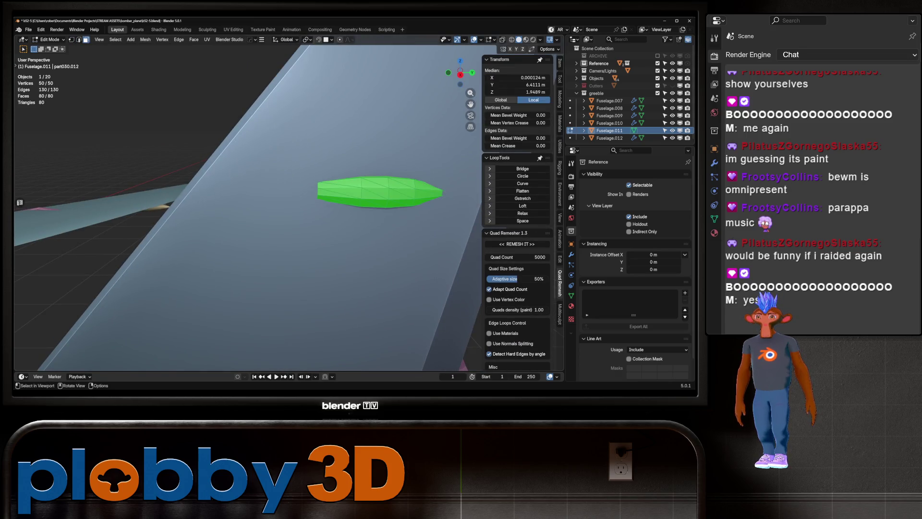
key("3")
right_click(187, 191)
left_click(182, 266)
left_click_drag(202, 250, 317, 207)
key("Tab")
- Shade Fuselage.011 smooth and check its faces with see-through shading
key("KP_Decimal")
right_click(240, 185)
left_click(241, 184)
left_click_drag(241, 185, 269, 173)
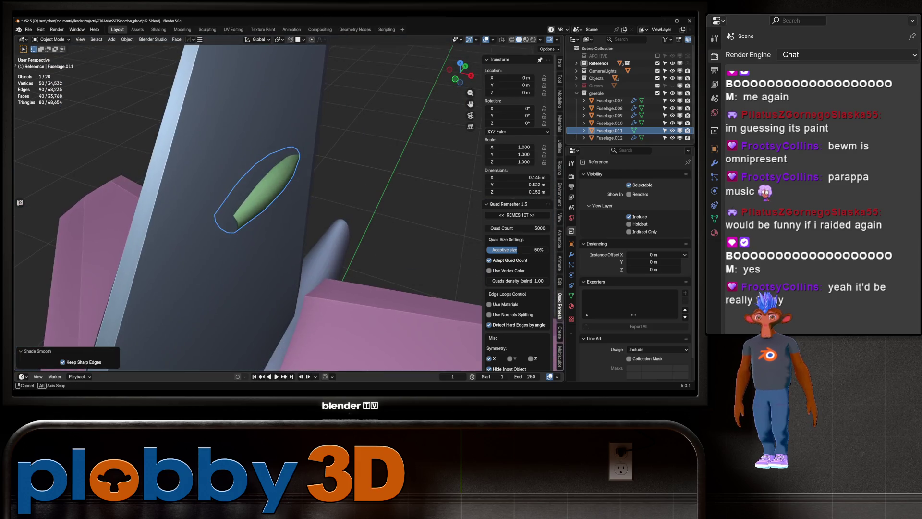
key("Tab")
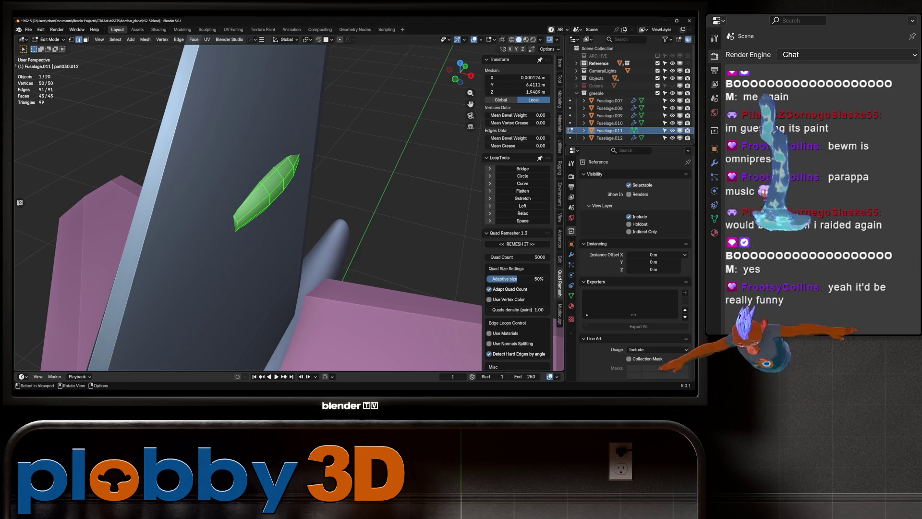
left_click_drag(260, 217, 283, 207)
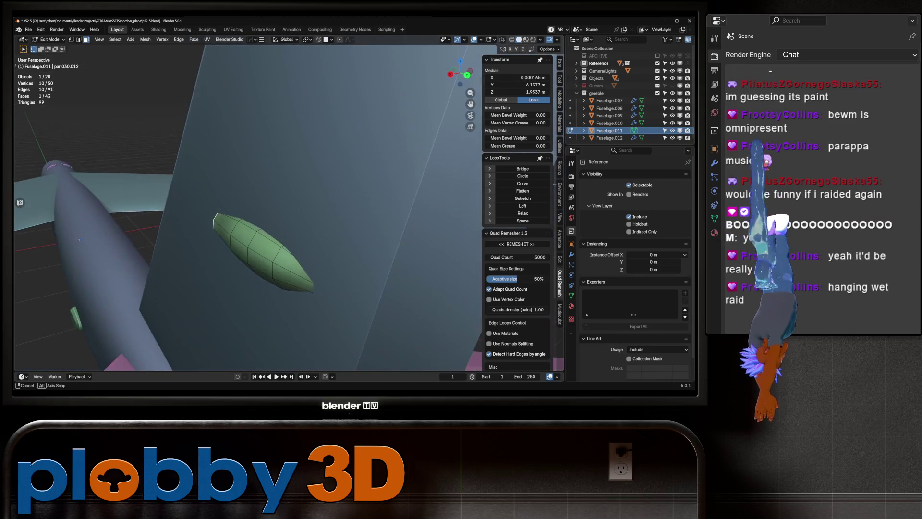
key("alt+z")
key("alt+z")
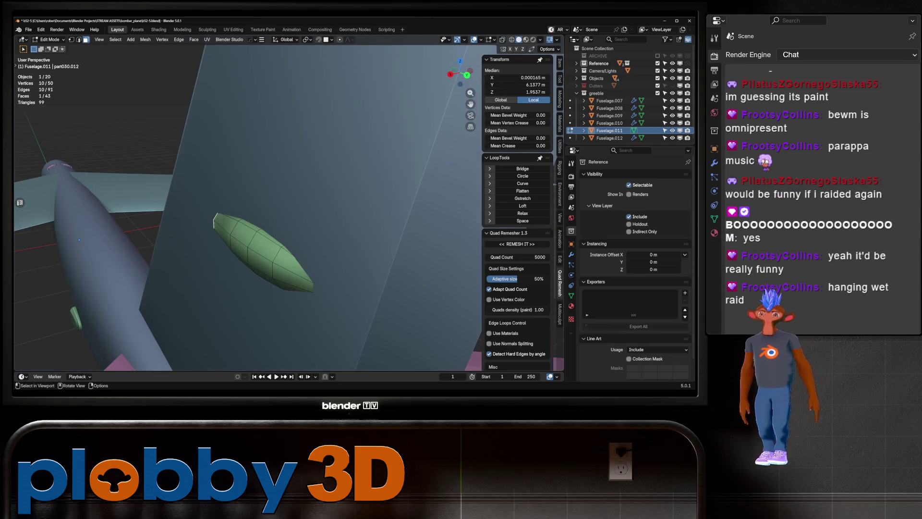
key("Tab")
left_click_drag(250, 216, 288, 183)
scroll("up", 3)
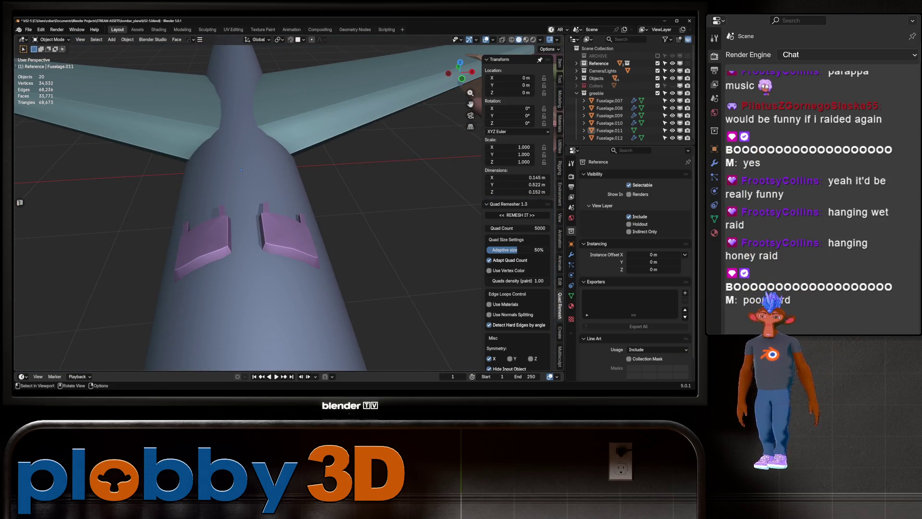
- Run Limited Dissolve on all of the Fuselage.009 greeble's geometry in Edit Mode
left_click(204, 242)
key("Tab")
left_click_drag(288, 192, 260, 211)
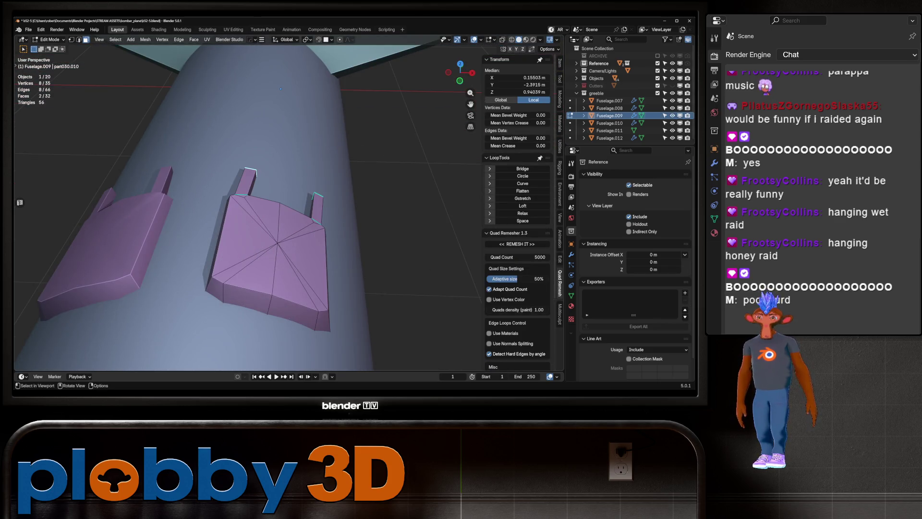
scroll("down", 3)
key("a")
key("q")
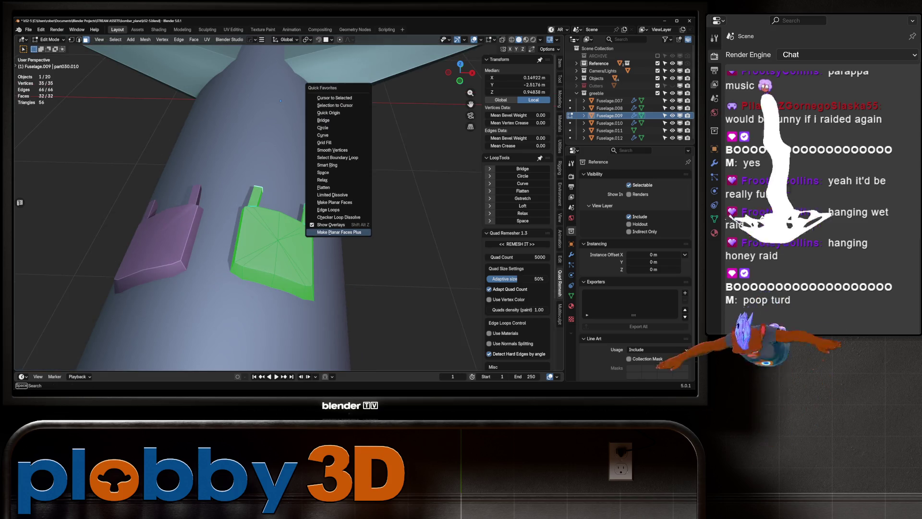
left_click(332, 195)
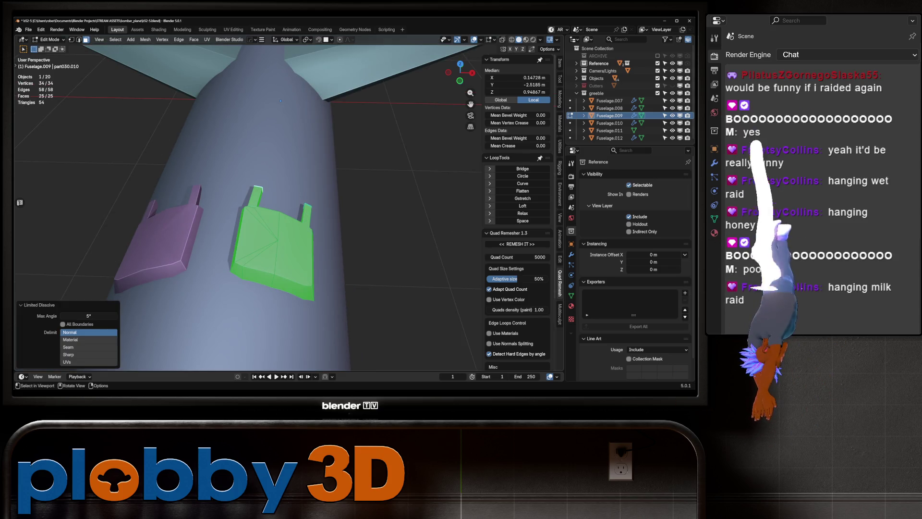
- Dissolve the edge along the top of the greeble's tab
left_click_drag(333, 195, 307, 211)
left_click(258, 179)
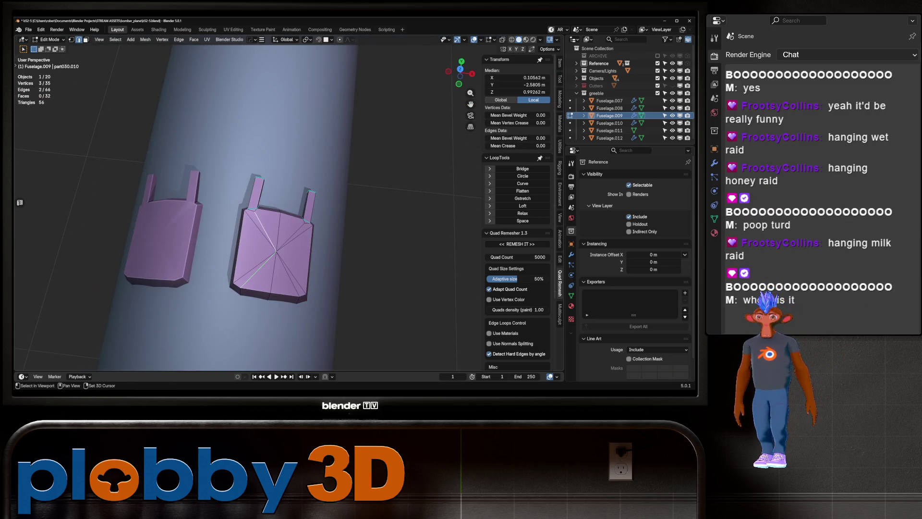
key("x")
left_click(312, 236)
left_click_drag(312, 235, 288, 218)
- Return to Object Mode and zoom out to view the whole bomber
key("Tab")
scroll("down", 3)
left_click_drag(460, 296, 346, 212)
scroll("up", 3)
scroll("down", 3)
scroll("up", 3)
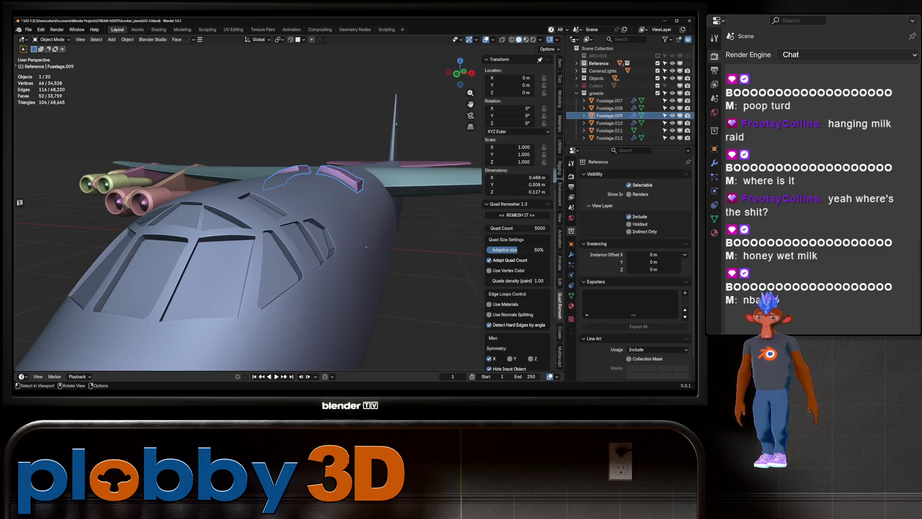
- Select the main_fuselage object and zoom in on the cockpit nose
left_click_drag(366, 247, 380, 238)
left_click(379, 238)
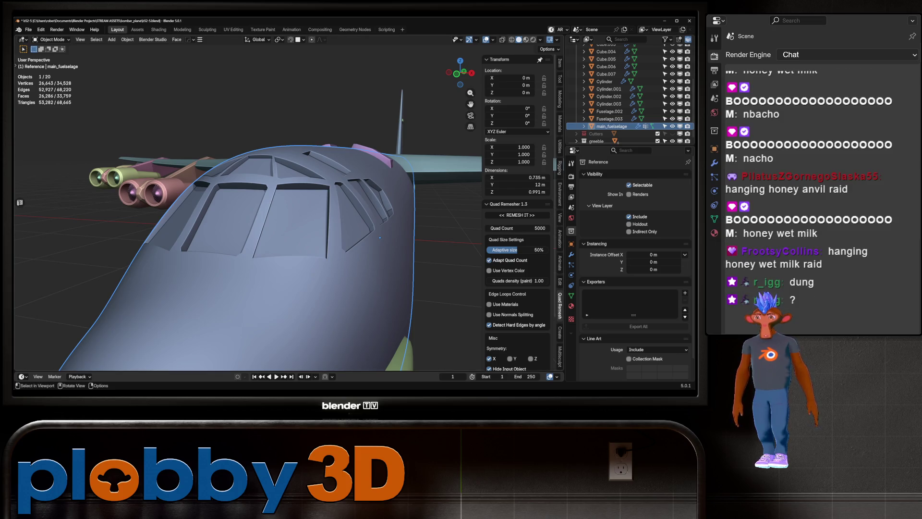
left_click_drag(380, 237, 336, 226)
scroll("up", 3)
scroll("up", 3)
scroll("up", 3)
- In face-select Edit Mode, select the front, top, lower and triangular cockpit window panes
key("Tab")
key("3")
left_click(339, 224)
left_click(402, 220)
left_click(318, 157)
left_click_drag(319, 157, 363, 164)
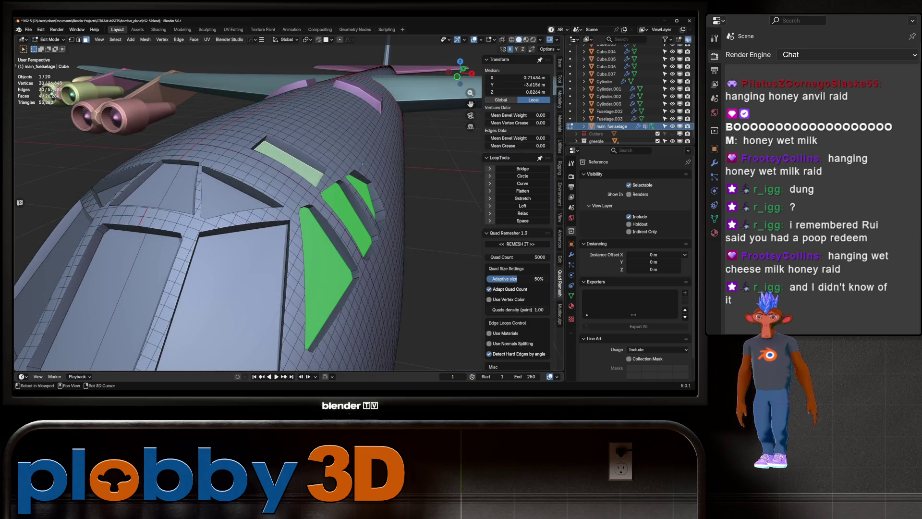
left_click(226, 293)
left_click(235, 193)
- Add the remaining left-side and upper window panes to the face selection
left_click_drag(235, 192, 216, 202)
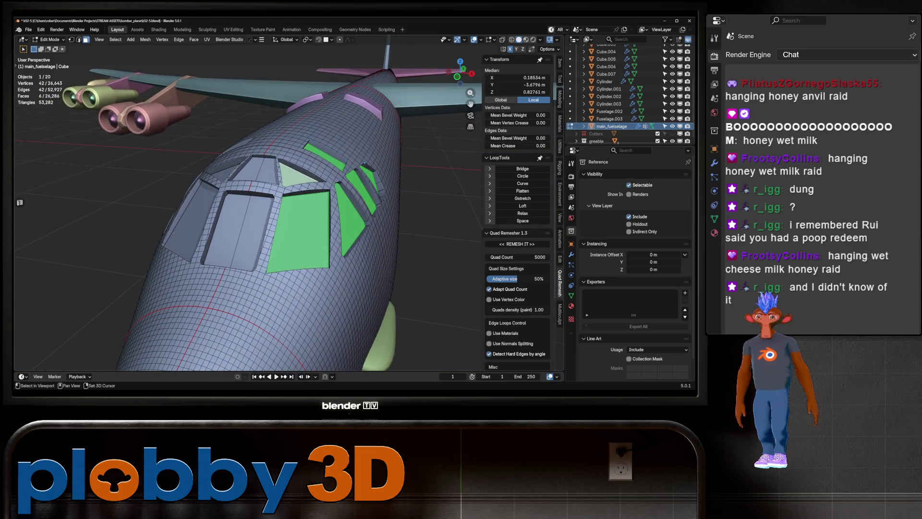
left_click(364, 163)
left_click_drag(363, 164, 240, 264)
left_click(240, 264)
left_click(178, 261)
left_click(164, 221)
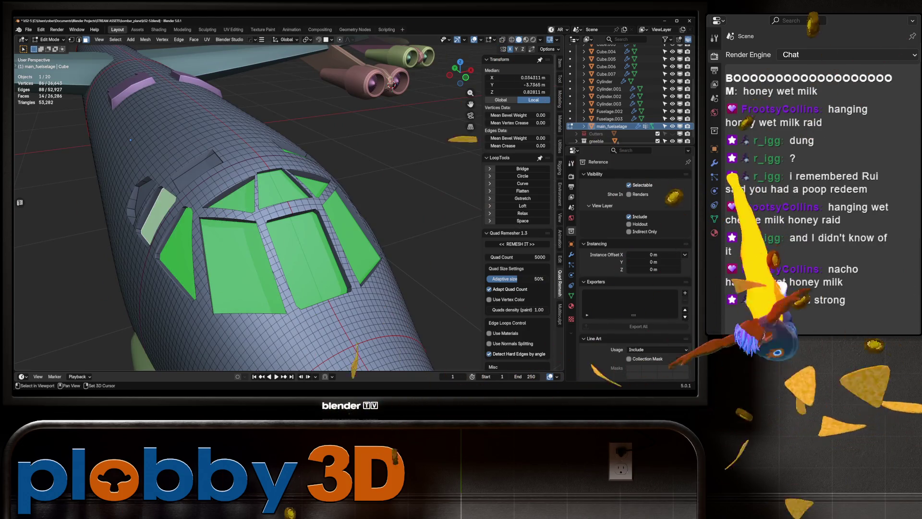
left_click(144, 197)
left_click(197, 166)
left_click_drag(197, 166, 269, 207)
- Duplicate the window faces in place and separate them into a new object named 'windows'
key("shift+d")
key("Escape")
key("p")
left_click(159, 130)
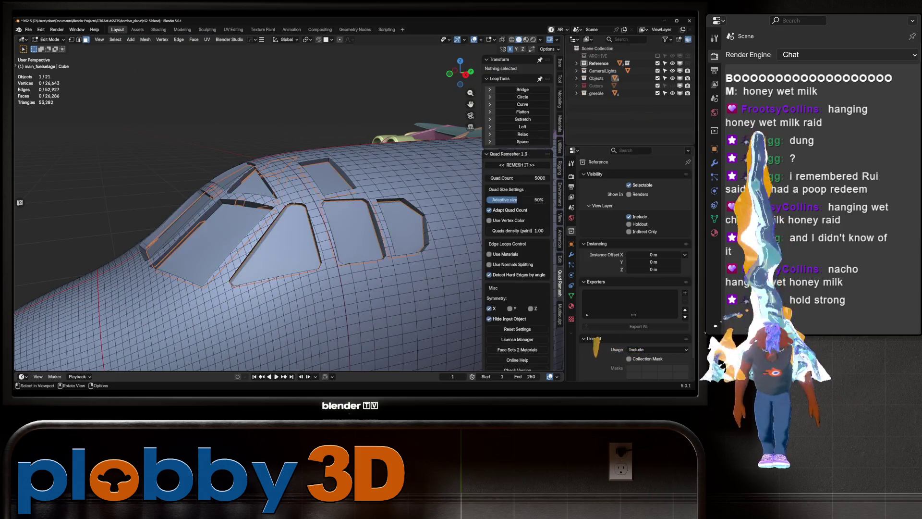
key("Tab")
key("F2")
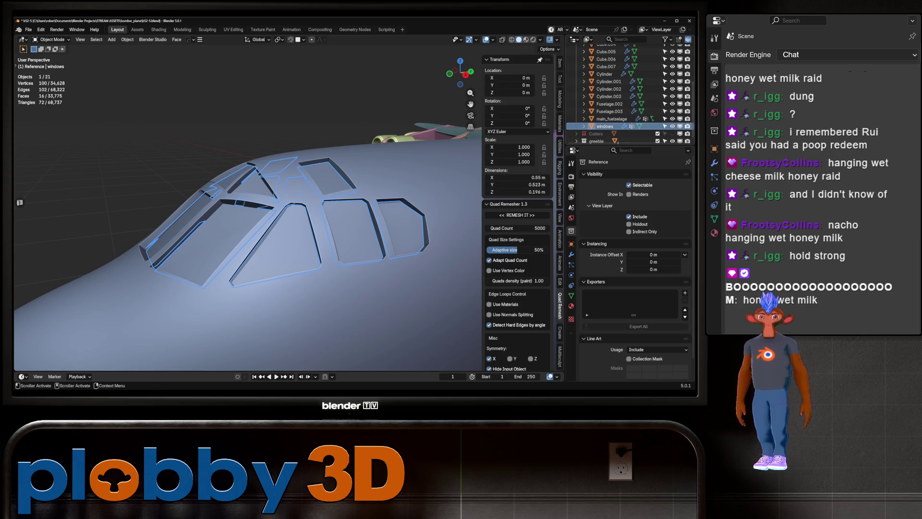
scroll("down", 3)
left_click_drag(385, 174, 384, 174)
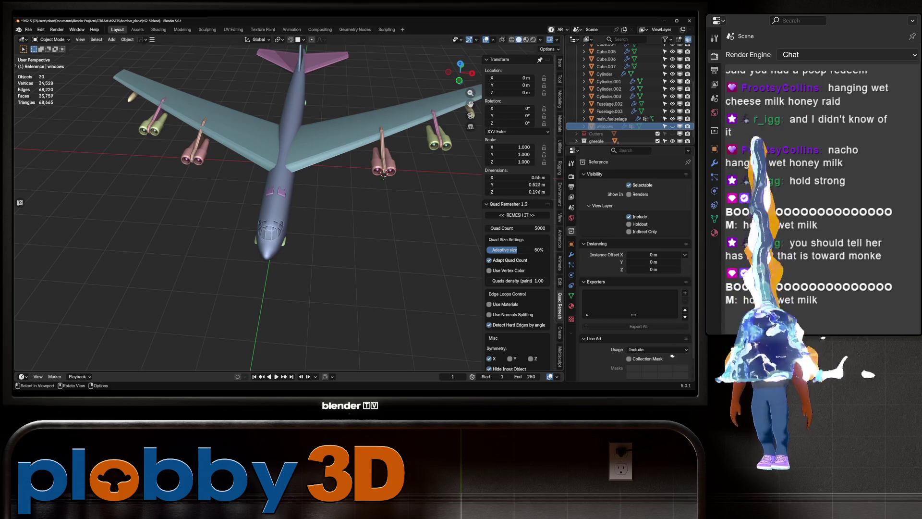
left_click_drag(385, 174, 355, 144)
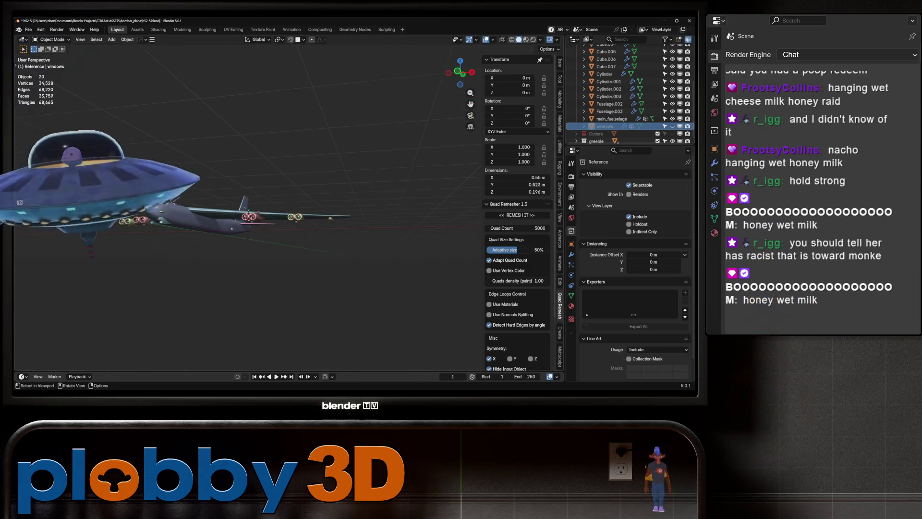
scroll("up", 3)
left_click_drag(288, 192, 307, 159)
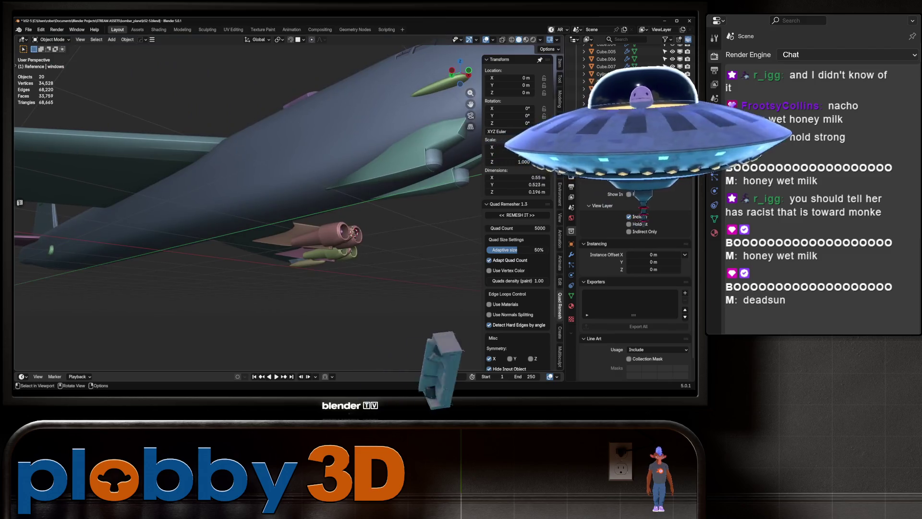
left_click_drag(240, 192, 260, 173)
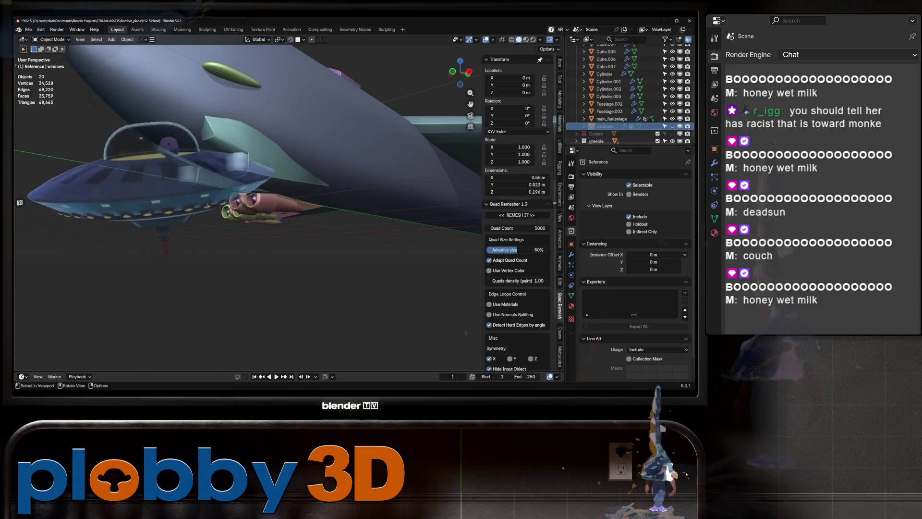
scroll("down", 3)
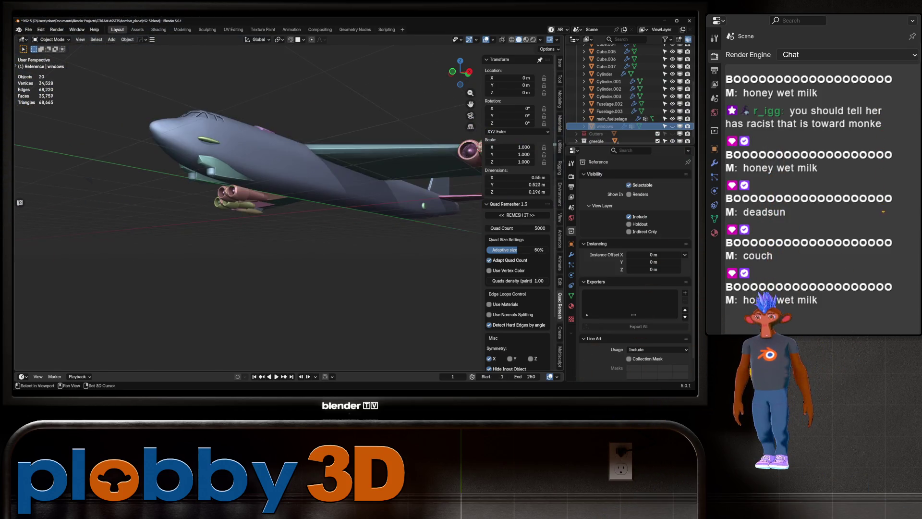
left_click_drag(288, 217, 250, 207)
scroll("up", 3)
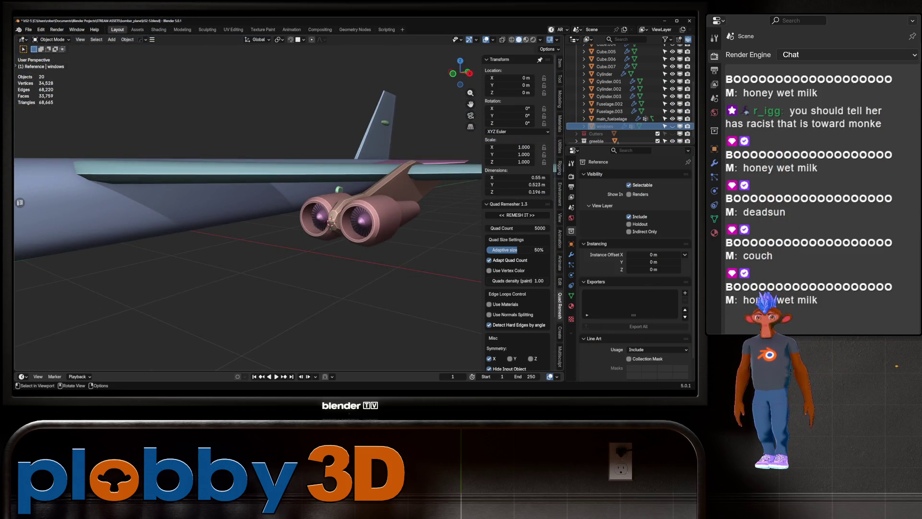
scroll("down", 3)
left_click_drag(319, 242, 236, 211)
scroll("up", 3)
scroll("down", 3)
scroll("up", 3)
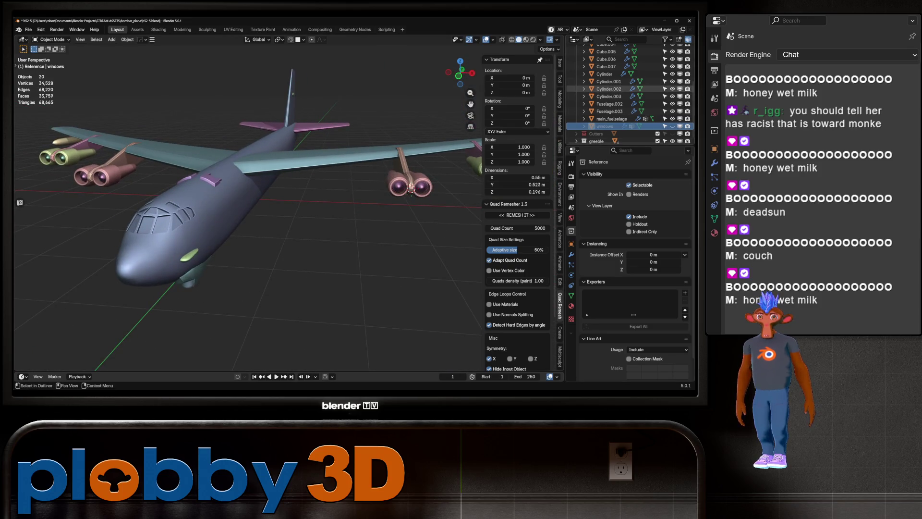
scroll("down", 3)
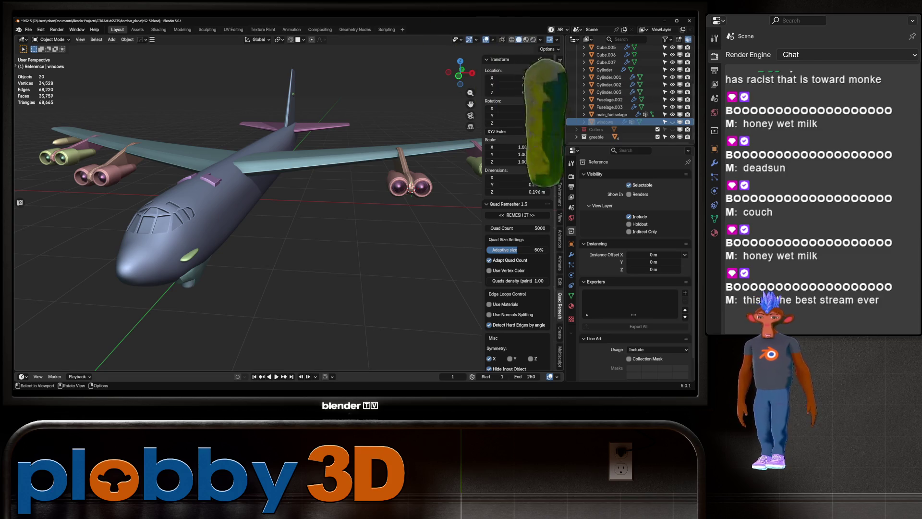
left_click_drag(240, 216, 269, 207)
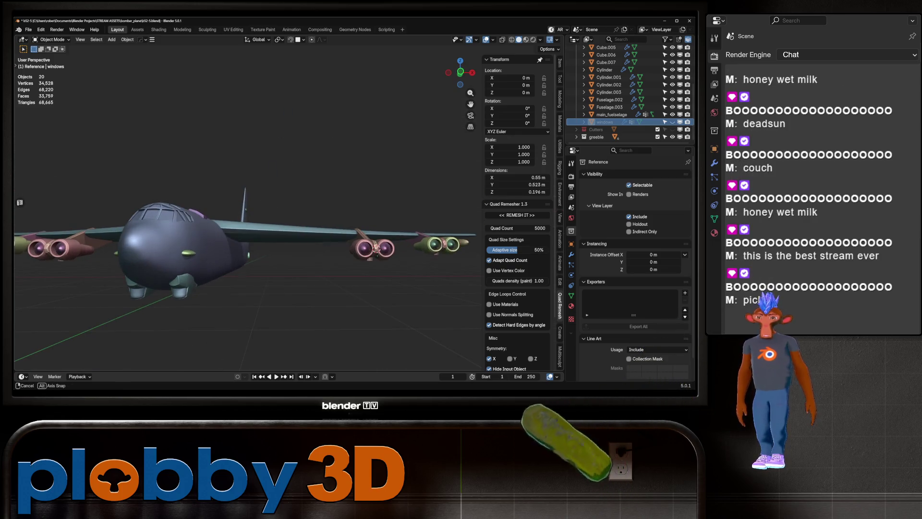
scroll("up", 3)
left_click(182, 258)
- Set the nose oval's origin to its geometry
right_click(144, 250)
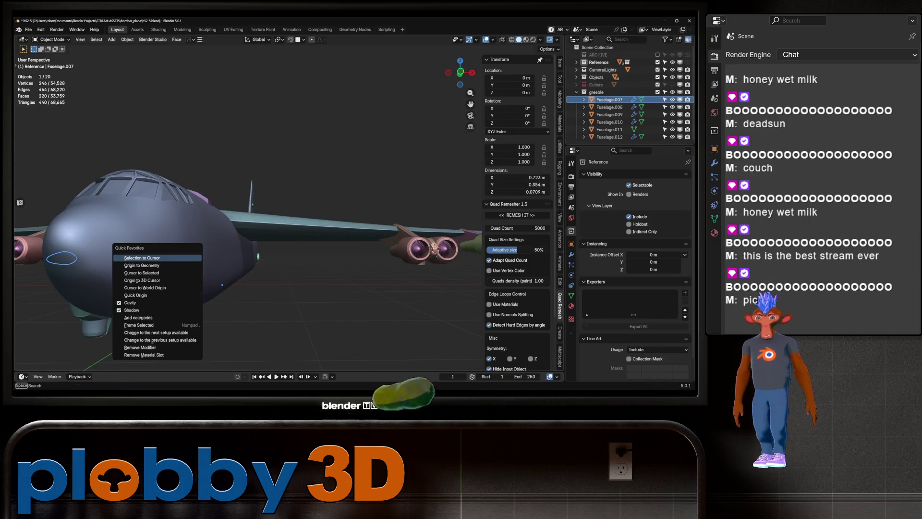
left_click(145, 266)
left_click_drag(241, 216, 240, 149)
- Isolate the Fuselage.008 gear-pod fairing in Edit Mode and dissolve one of its edge loops
left_click(257, 300)
left_click(144, 235)
left_click_drag(253, 262, 266, 166)
key("Tab")
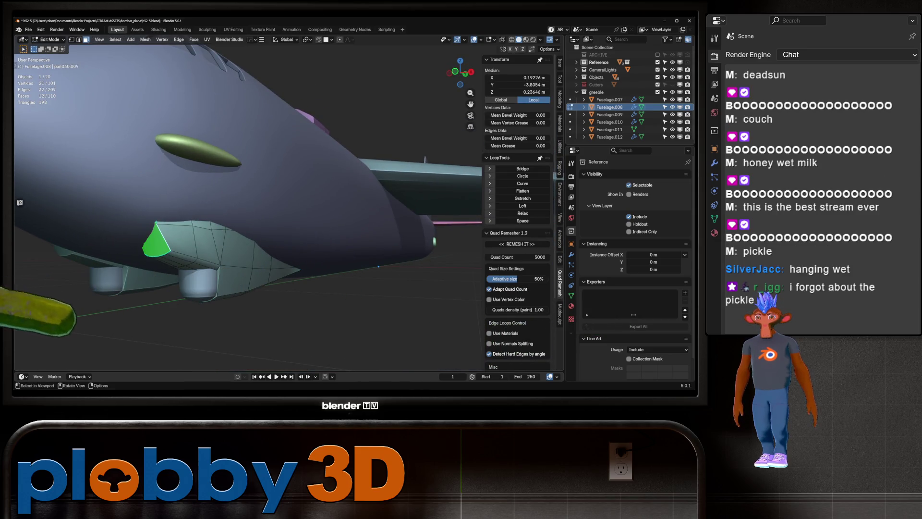
key("KP_Divide")
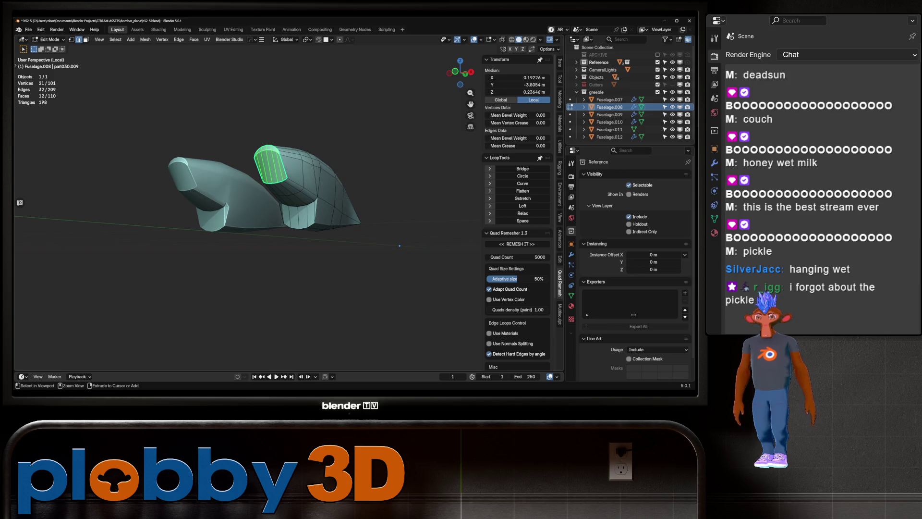
left_click_drag(400, 246, 390, 225)
left_click(269, 168)
key("x")
left_click(268, 158)
- Reshape the selected fairing edges with LoopTools Gstretch, spacing the vertices evenly
key("KP_Divide")
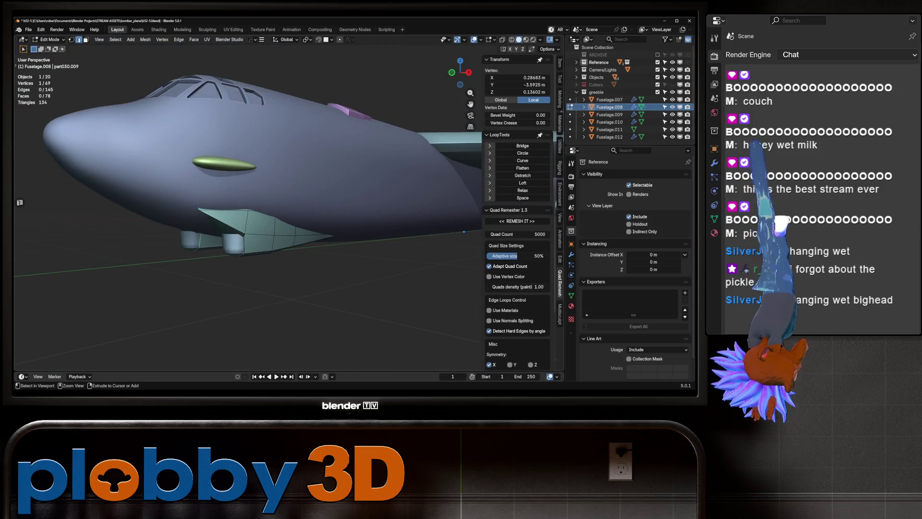
key("Tab")
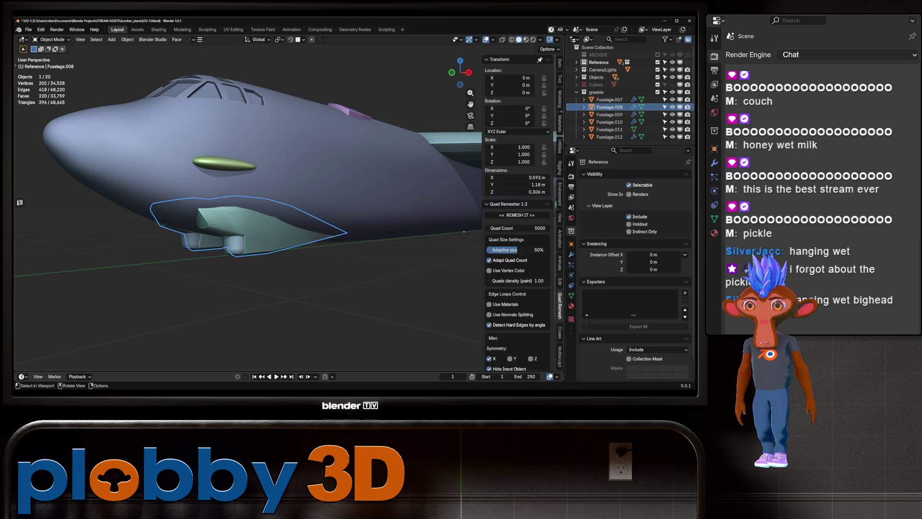
key("Tab")
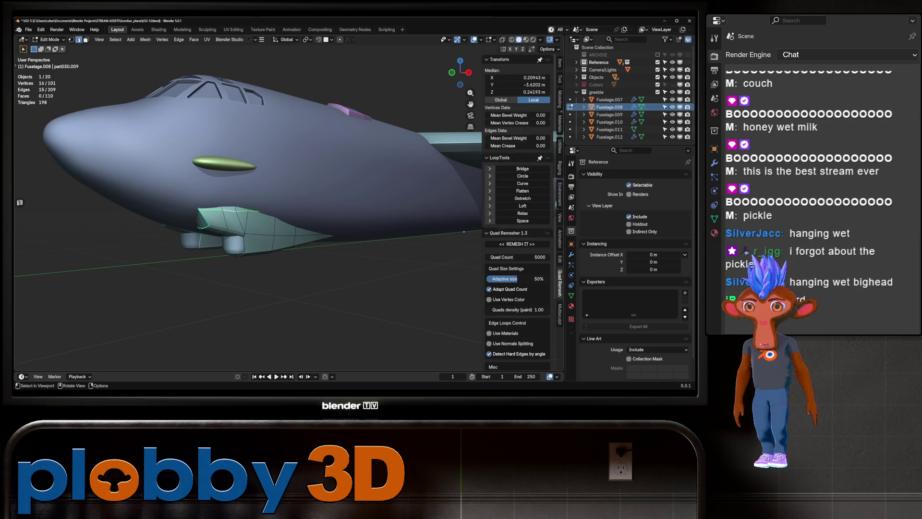
left_click(522, 197)
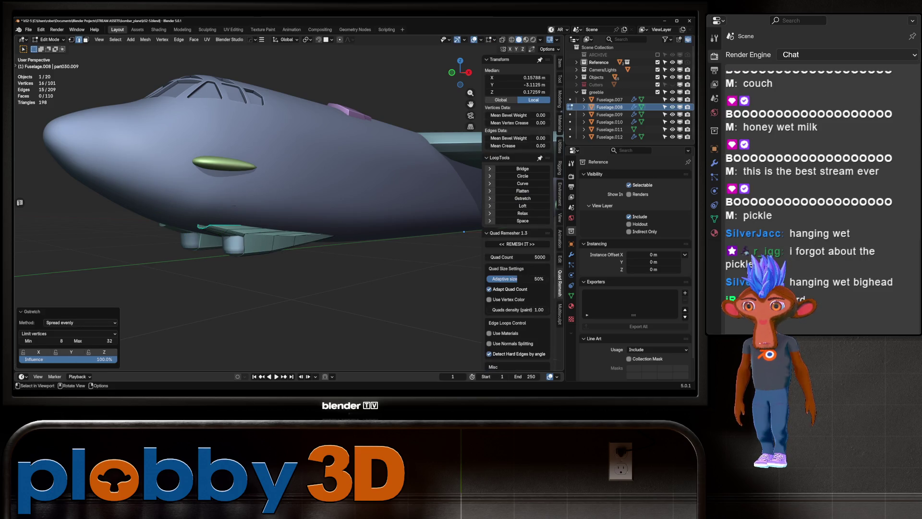
left_click(54, 339)
- Leave Edit Mode and undo the pink Quad Remesher copy of the fairing
key("alt+a")
scroll("up", 3)
key("Tab")
scroll("down", 3)
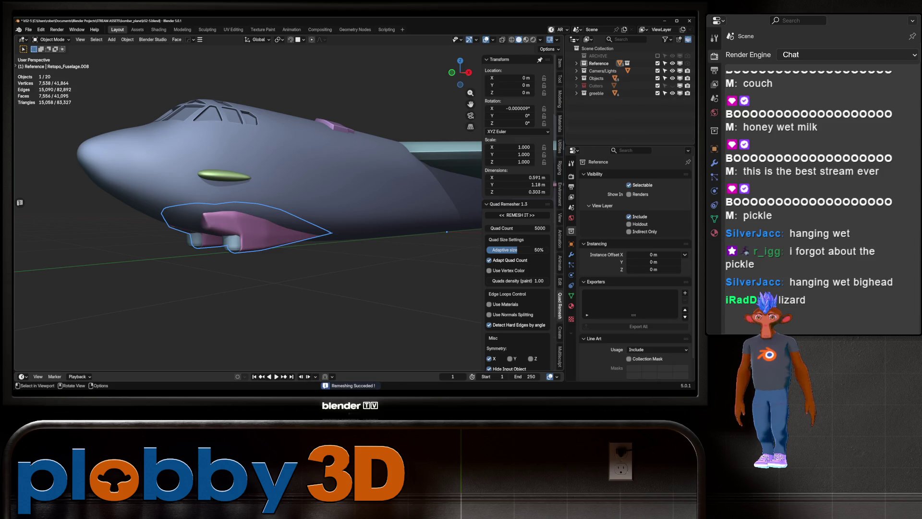
key("ctrl+z")
left_click_drag(247, 207, 475, 183)
- Isolate the Fuselage.008 fairing in local view and re-enter its Edit Mode
key("Tab")
key("KP_Divide")
key("Tab")
left_click_drag(289, 193, 240, 154)
key("Tab")
- Select an edge loop along the fairing and extend it by shortest path
left_click(226, 202)
left_click_drag(226, 201, 269, 178)
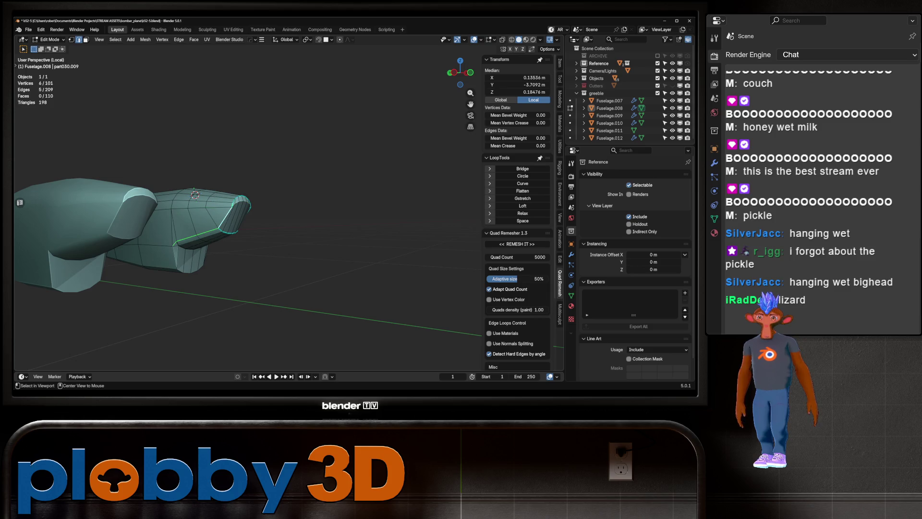
left_click_drag(289, 193, 344, 140)
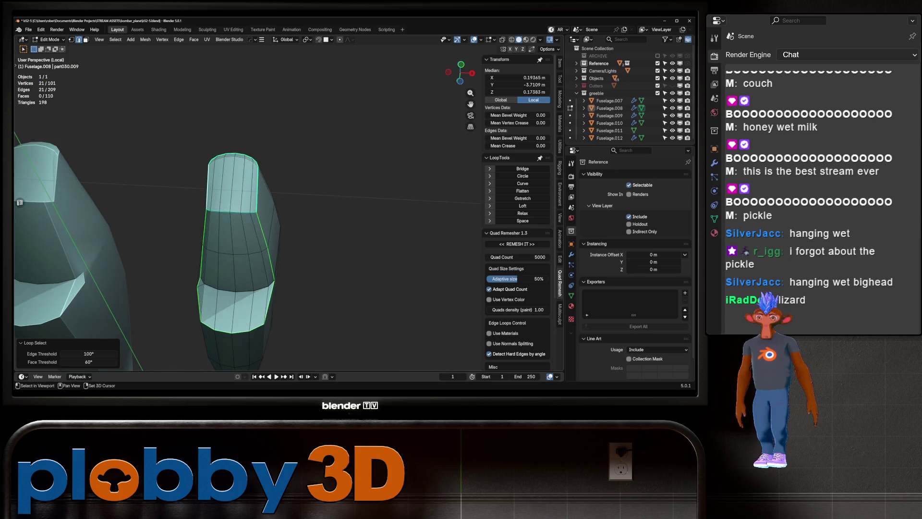
left_click_drag(288, 193, 336, 164)
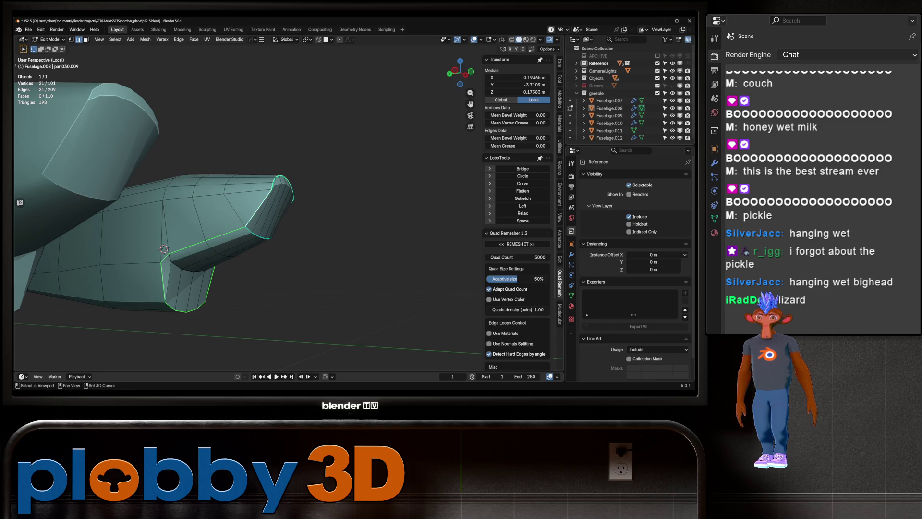
left_click_drag(250, 216, 288, 178)
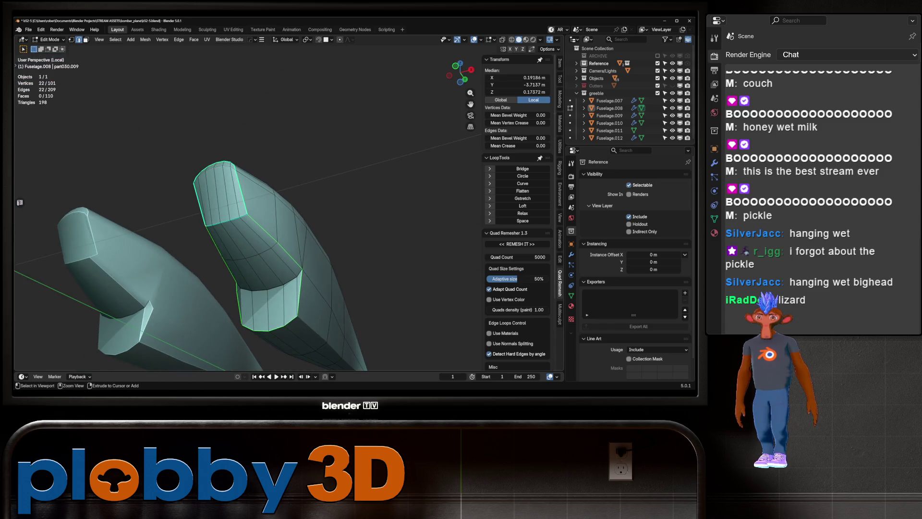
left_click(274, 240)
left_click_drag(274, 240, 500, 216)
- Add a single edge and mark the selected edges as UV seams
left_click(152, 187)
left_click_drag(250, 202, 273, 203)
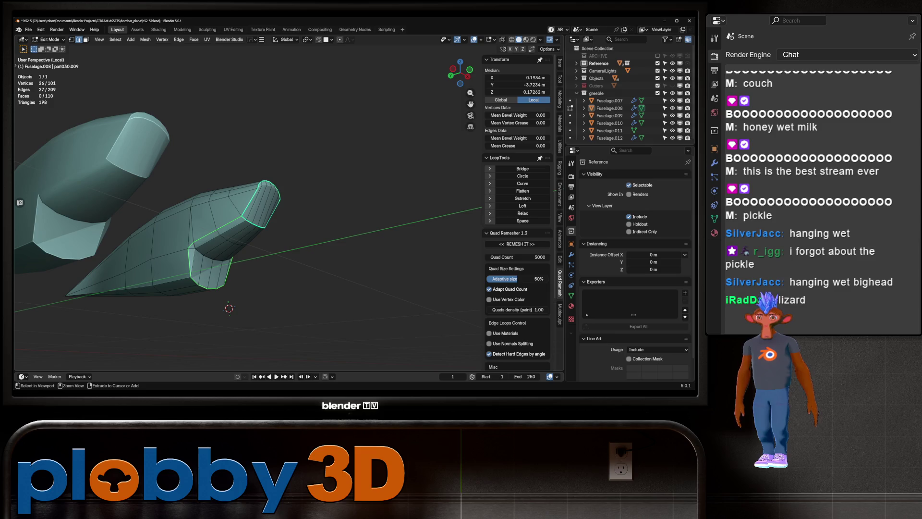
key("u")
left_click(312, 328)
left_click_drag(308, 317, 231, 278)
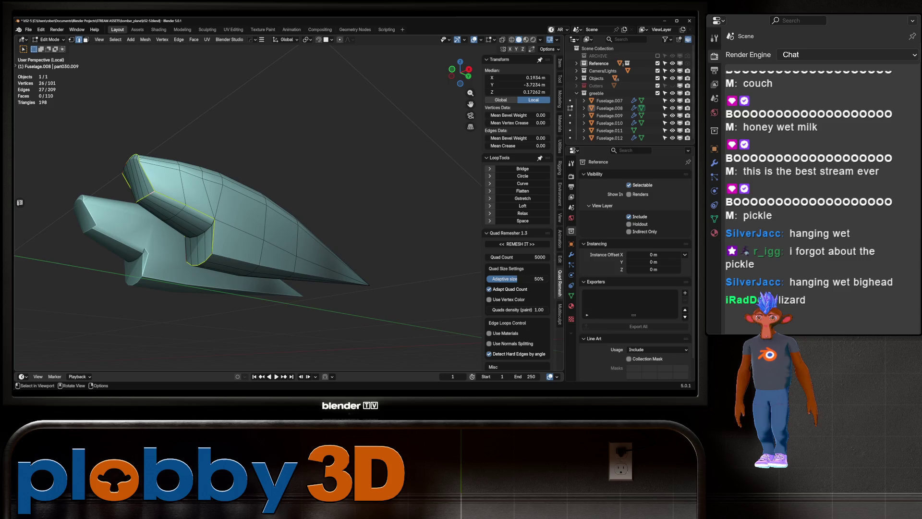
key("u")
left_click(298, 265)
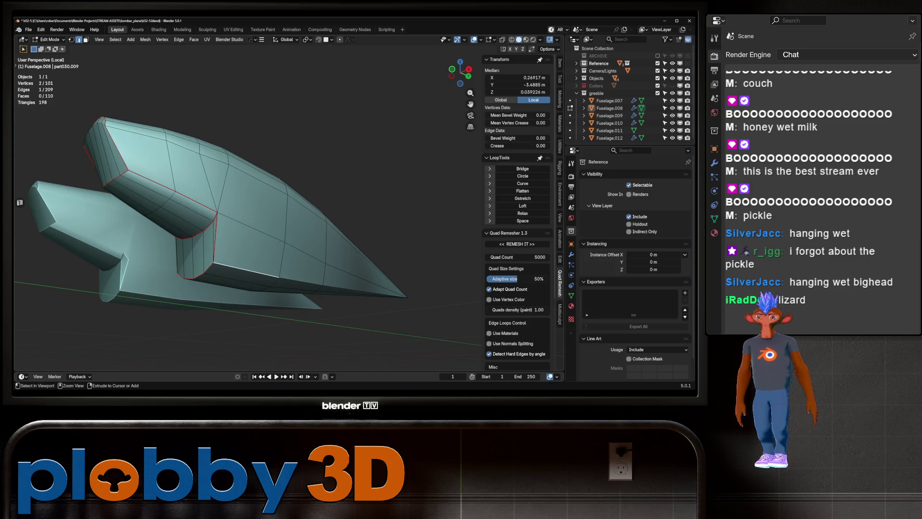
- Start a new edge path along the fuselage piece, framing it in view
left_click(341, 287)
key("KP_Decimal")
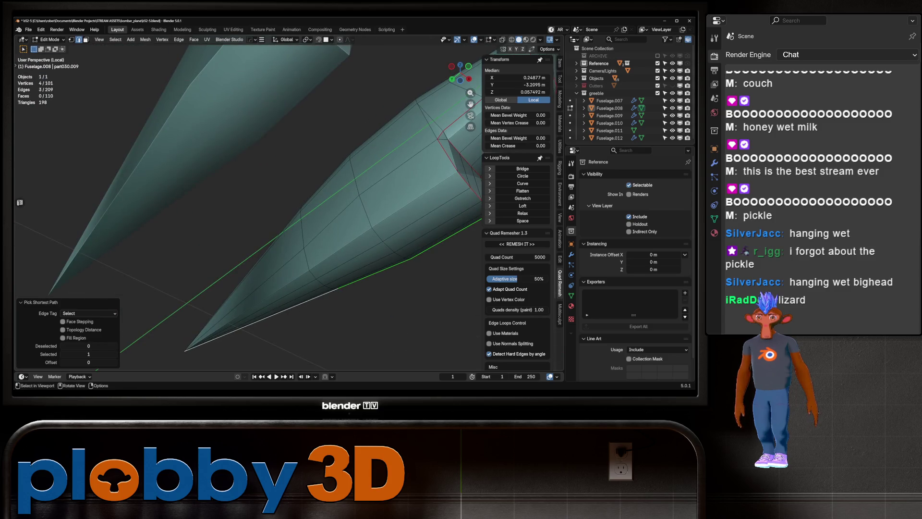
left_click(414, 199)
left_click(346, 240)
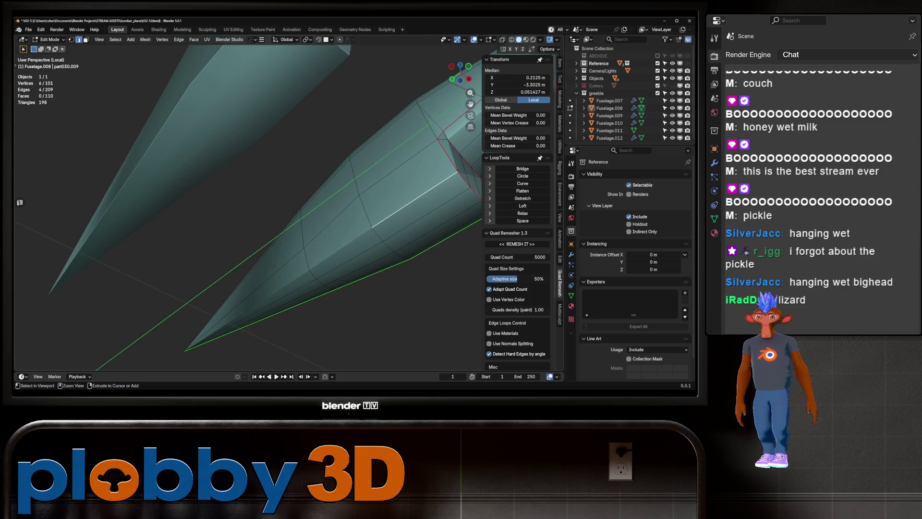
scroll("down", 3)
left_click_drag(250, 206, 259, 206)
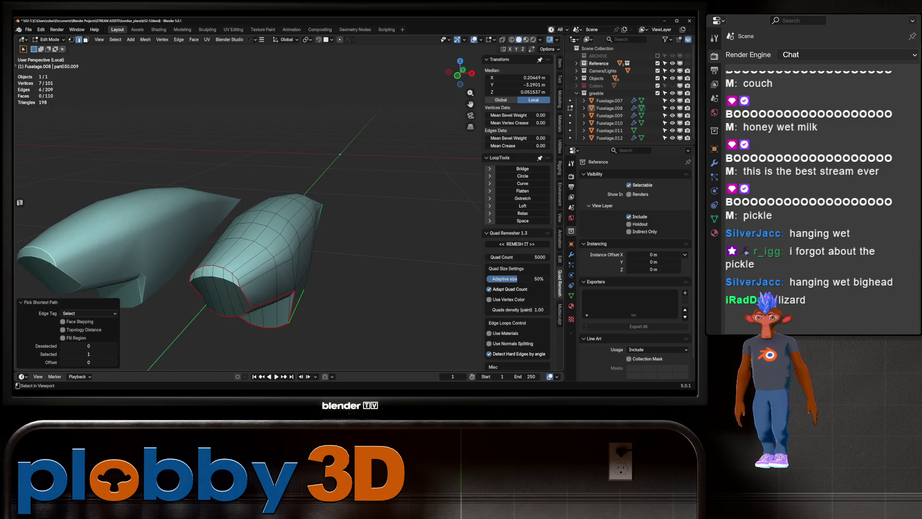
- Extend the edge path along the fuselage, around the nose and along the underside
left_click(274, 241)
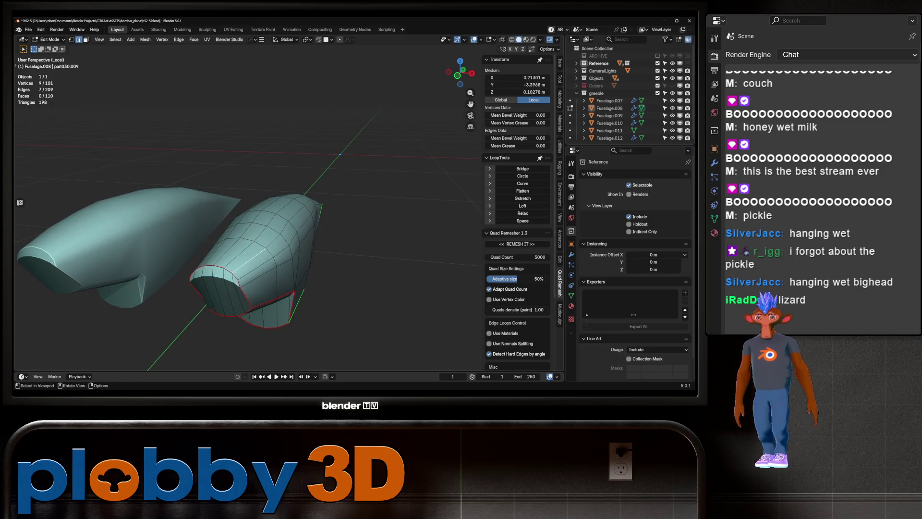
left_click_drag(259, 207, 288, 202)
left_click(144, 226)
left_click_drag(144, 226, 202, 212)
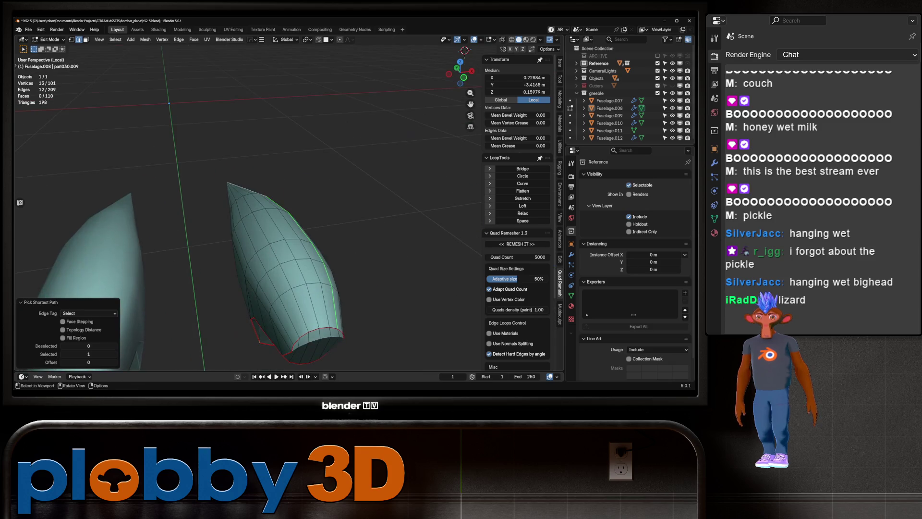
left_click(281, 326)
left_click_drag(281, 327, 317, 308)
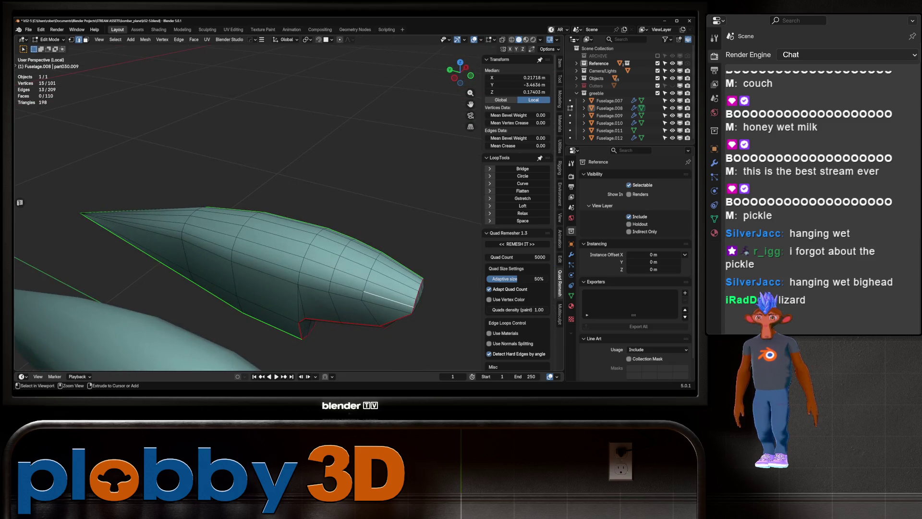
left_click(298, 226)
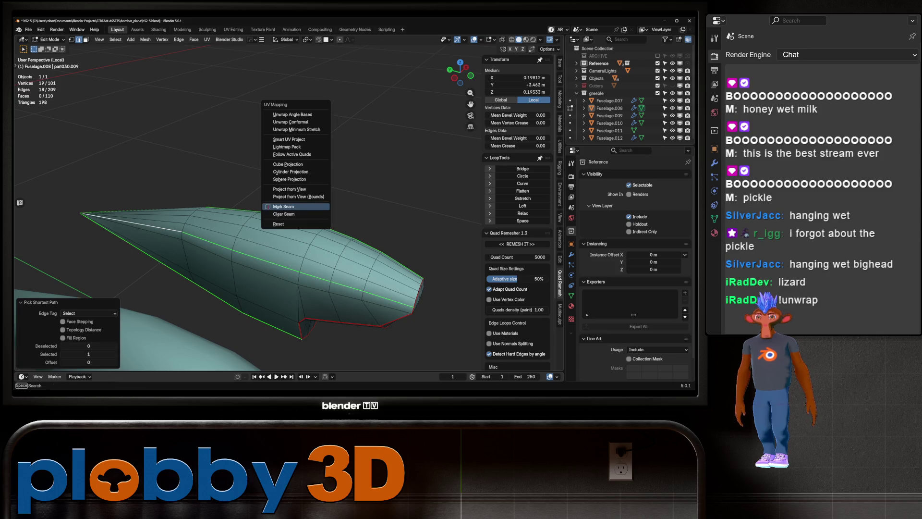
left_click_drag(297, 226, 279, 226)
- Leave local view and apply rotation and scale to every bomber object
key("a")
key("Tab")
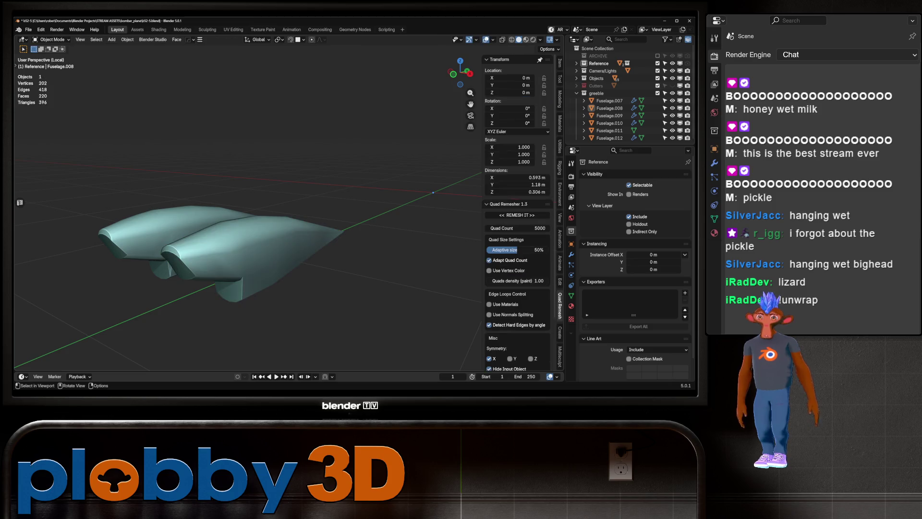
key("KP_Divide")
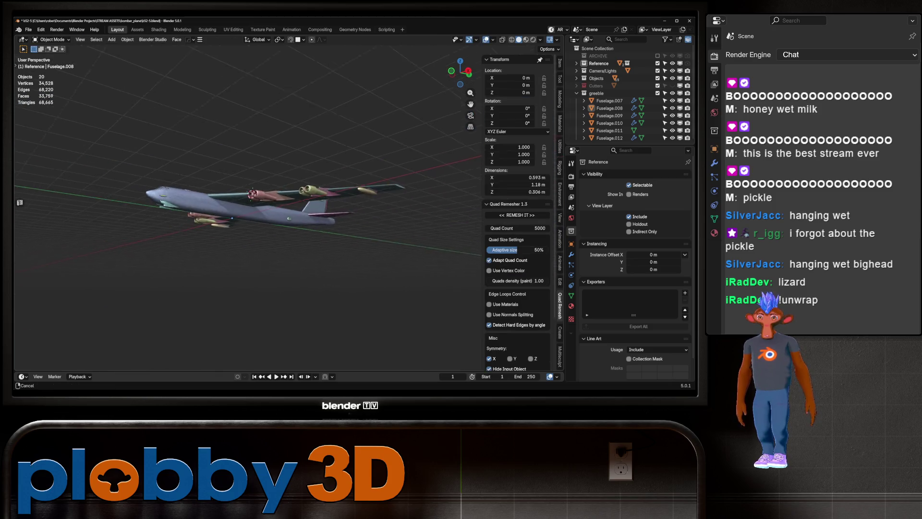
key("a")
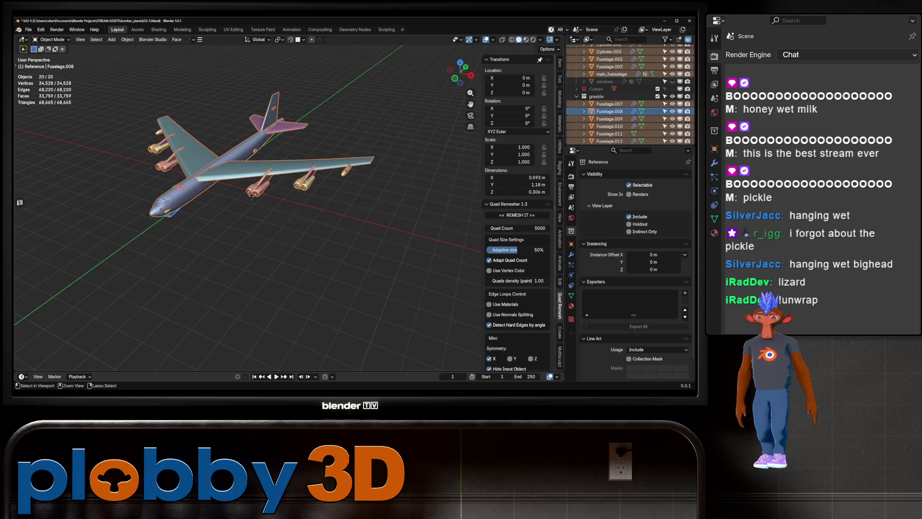
key("ctrl+a")
left_click(269, 266)
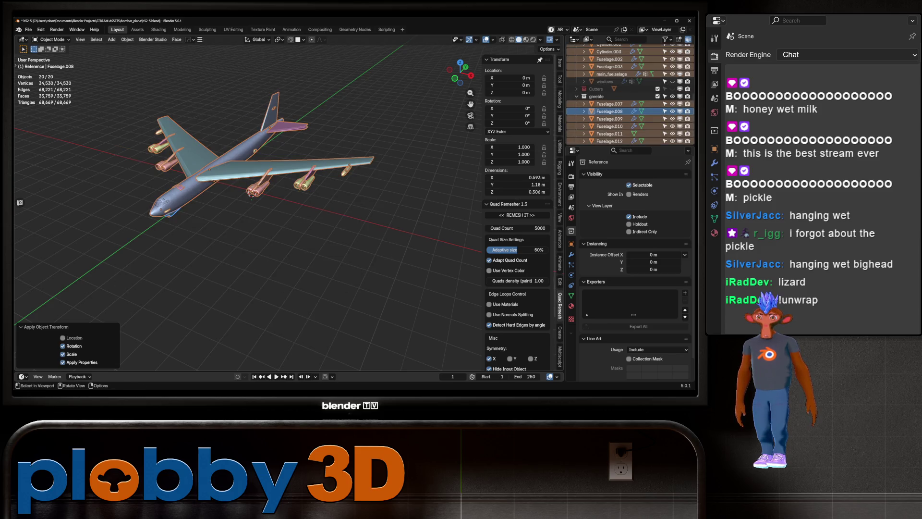
- Apply the tail Cube.007's Hops_Mirror modifier, then apply its rotation and scale
key("ctrl+z")
scroll("up", 3)
key("ctrl+z")
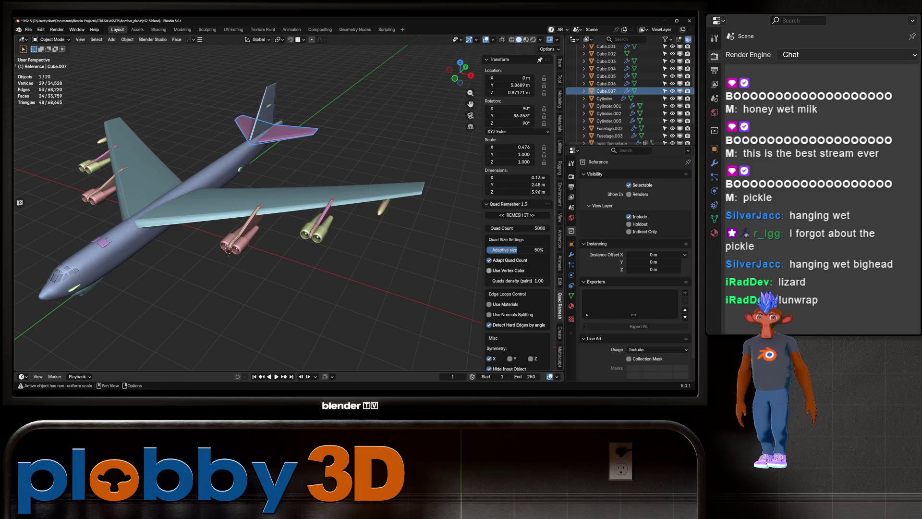
left_click(571, 254)
key("ctrl+a")
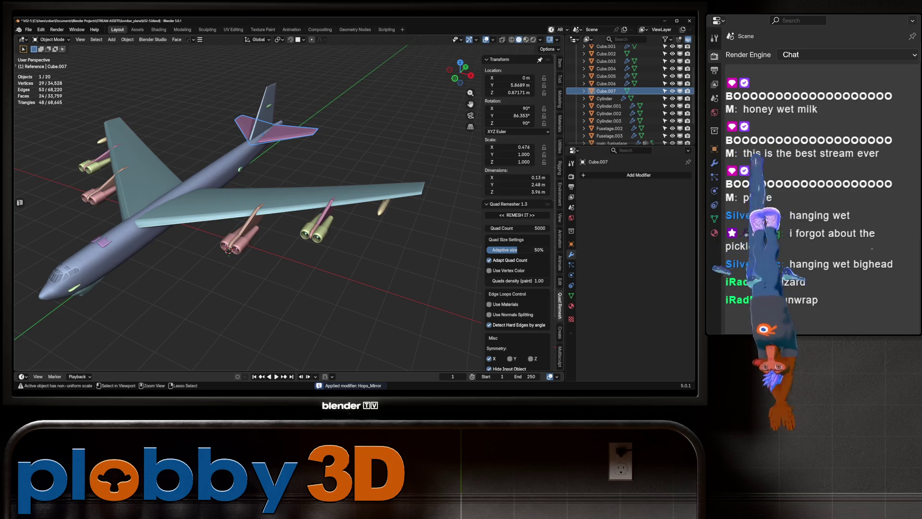
key("ctrl+a")
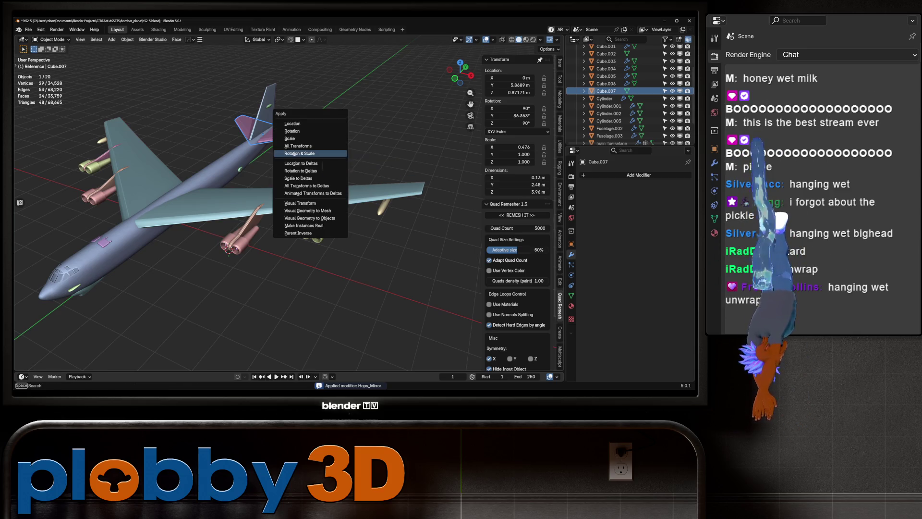
key("Return")
left_click(229, 251)
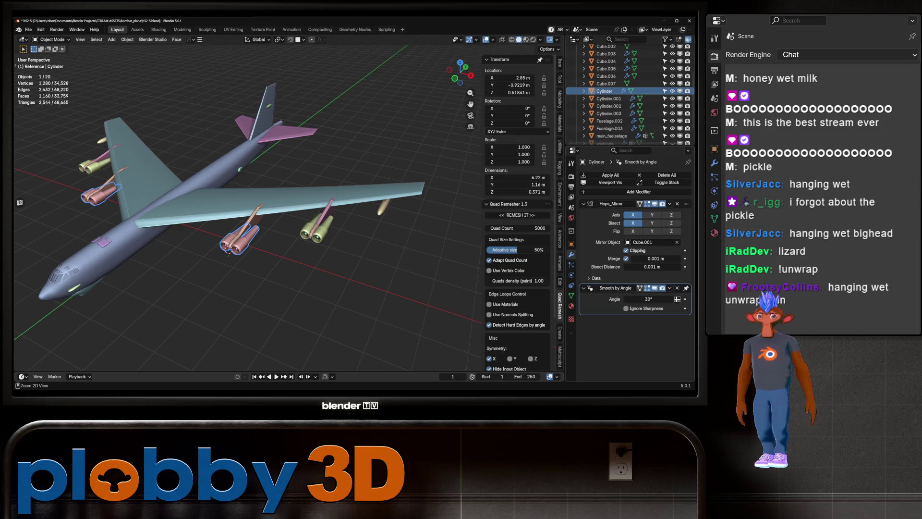
- Frame the engine pods and enter Edit Mode on the Cylinder
left_click_drag(240, 216, 260, 240)
key("KP_Decimal")
scroll("up", 3)
scroll("down", 3)
left_click_drag(235, 277, 292, 208)
scroll("down", 3)
left_click_drag(20, 203, 96, 203)
left_click_drag(20, 202, 20, 203)
key("KP_Decimal")
key("Tab")
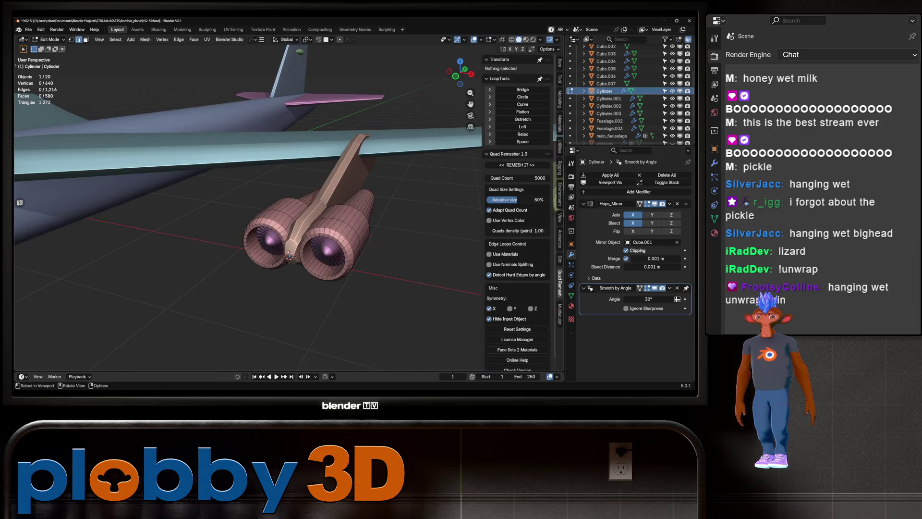
left_click_drag(20, 202, 19, 202)
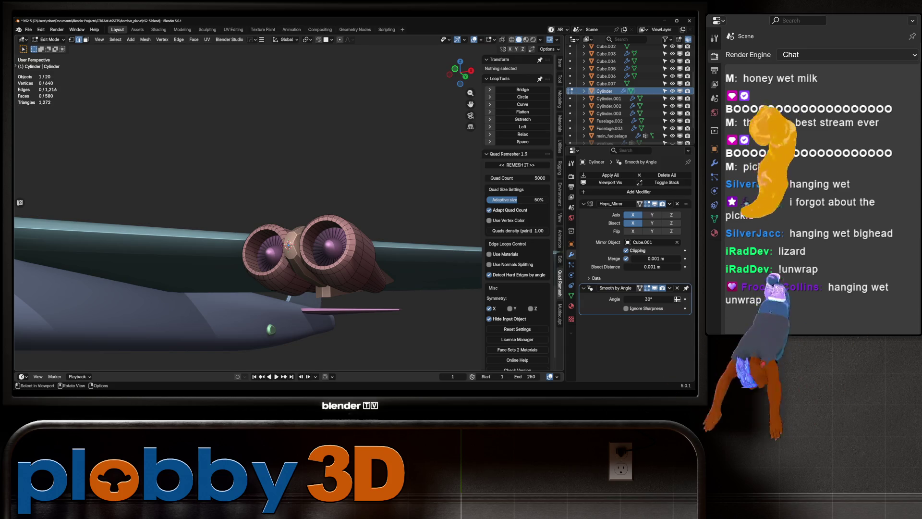
- Select both engines' intake edge loops and mark them as seams
left_click(304, 240)
left_click(245, 260)
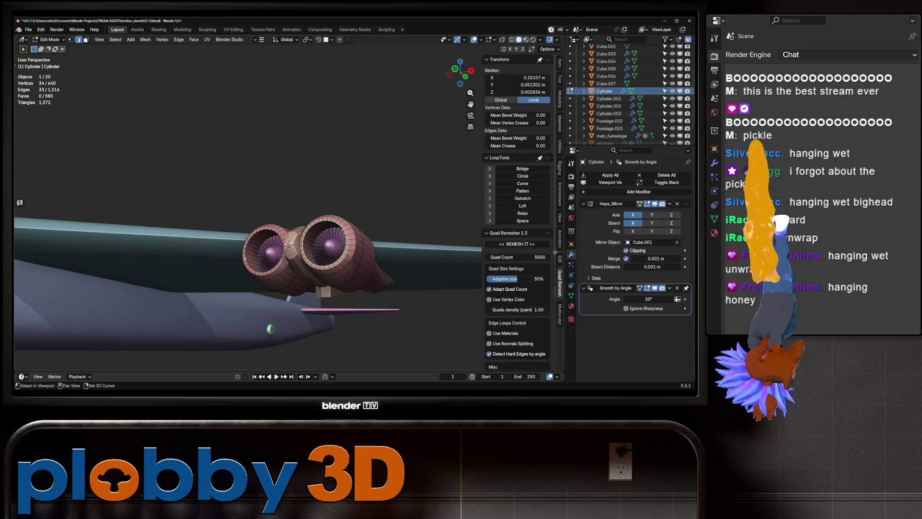
scroll("down", 3)
left_click_drag(20, 202, 58, 192)
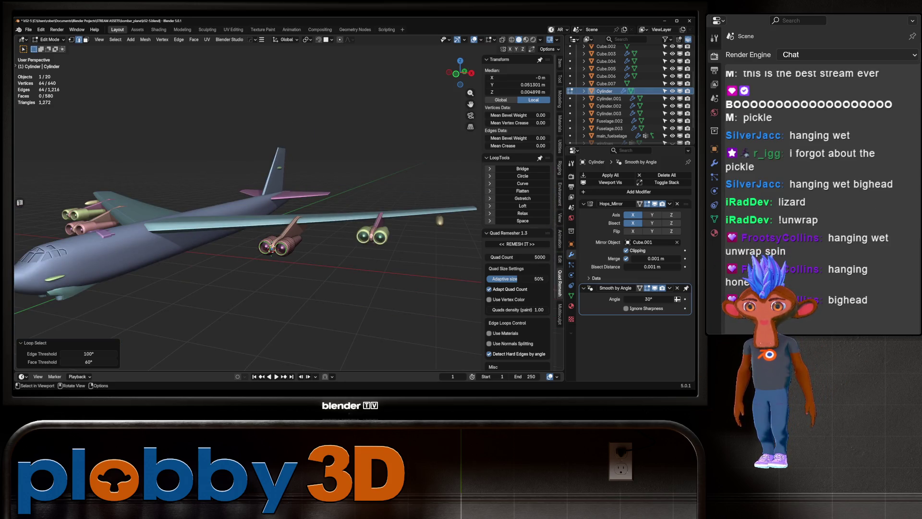
scroll("up", 3)
right_click(318, 165)
left_click(303, 264)
- Select both cylinders' front rim loops and mark them as seams
left_click_drag(302, 264, 365, 226)
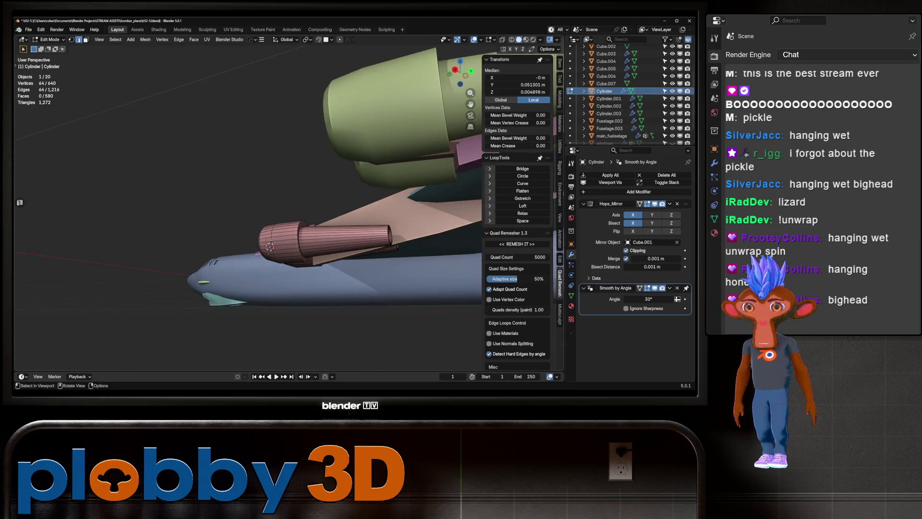
key("KP_Decimal")
left_click(255, 216)
left_click_drag(255, 216, 327, 178)
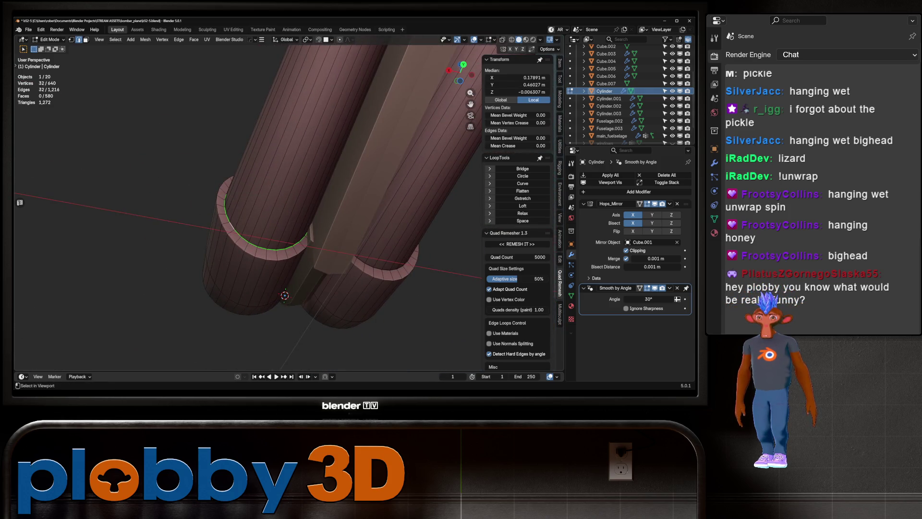
right_click(327, 166)
left_click_drag(326, 192, 289, 216)
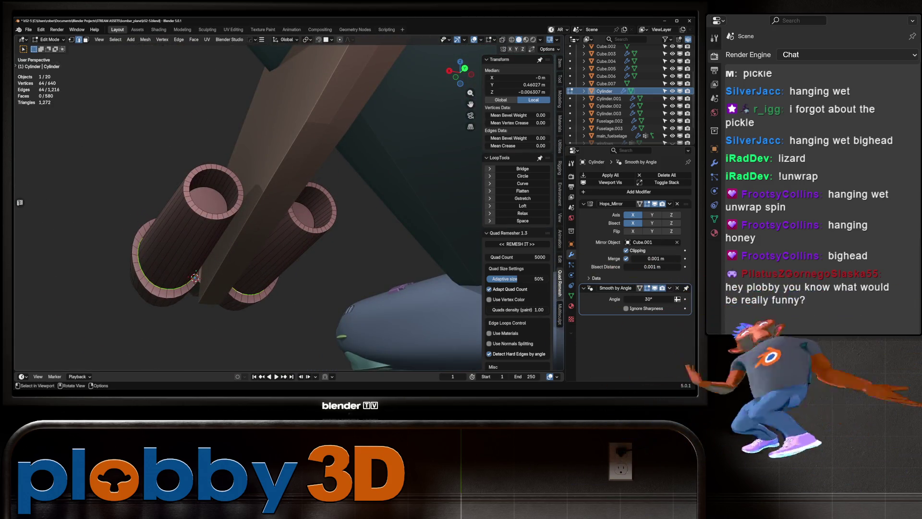
left_click(211, 165)
left_click(313, 185)
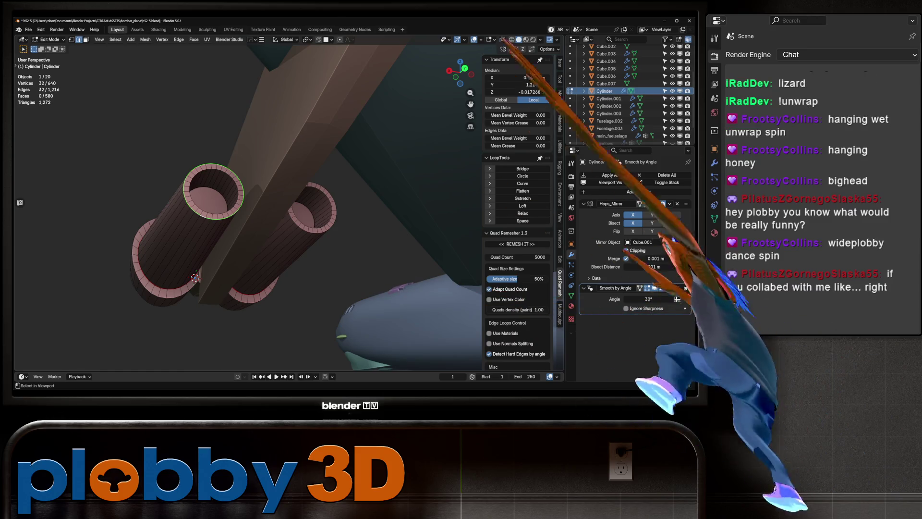
right_click(372, 257)
left_click(372, 257)
- Mark the selected nacelle edges as seams and return to Object Mode
left_click_drag(372, 257, 308, 226)
scroll("down", 3)
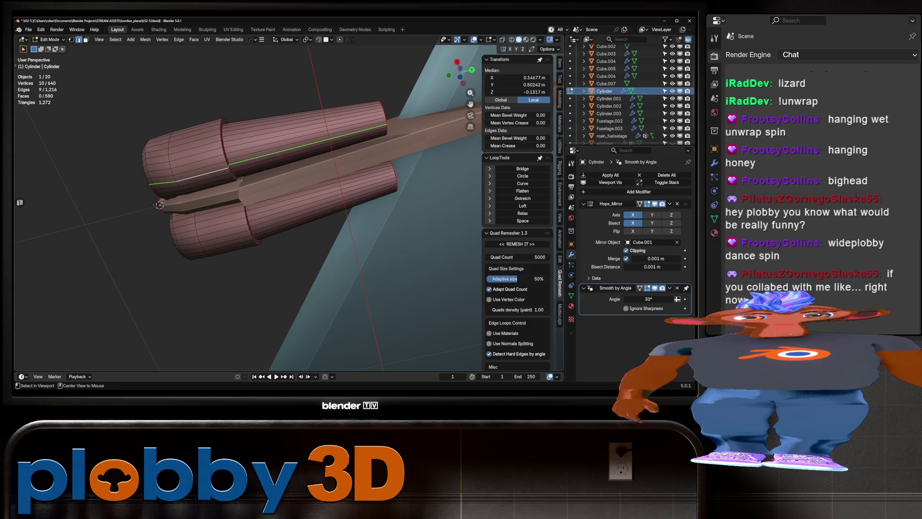
left_click_drag(307, 225, 259, 207)
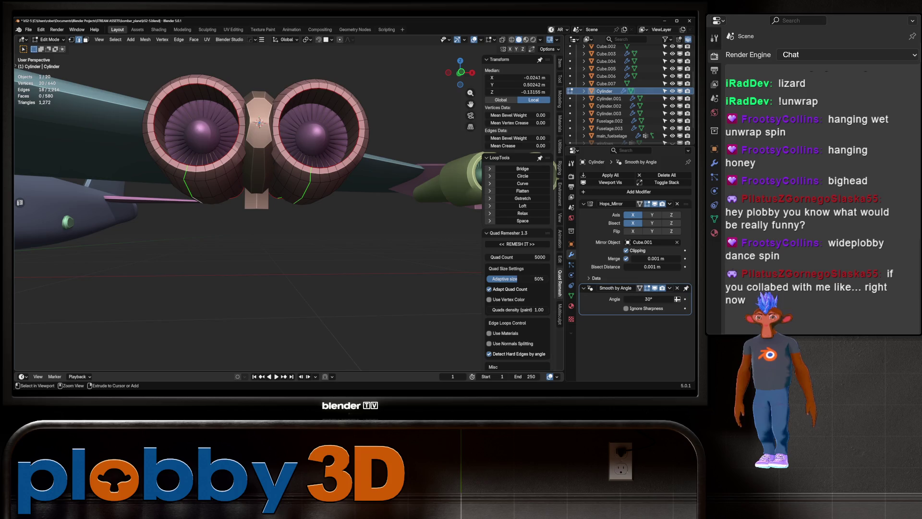
right_click(372, 257)
left_click(372, 257)
left_click_drag(372, 257, 298, 192)
left_click_drag(241, 207, 279, 190)
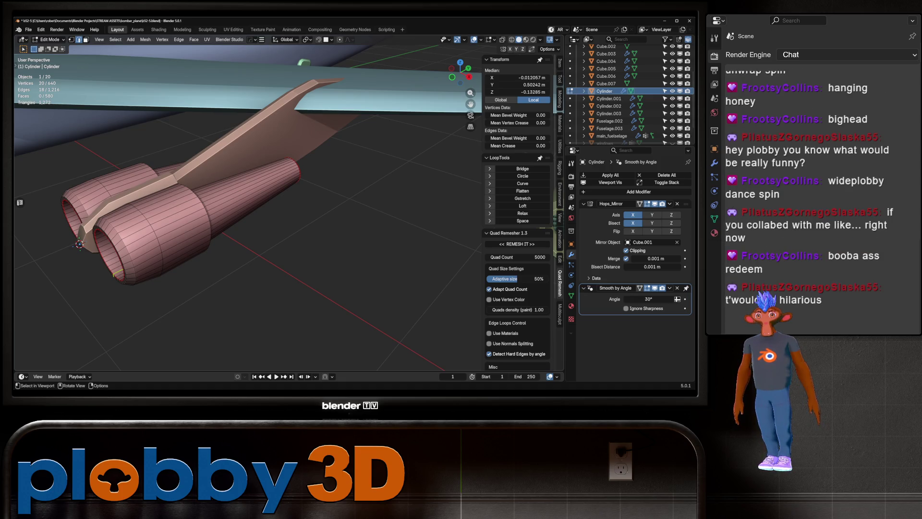
key("Tab")
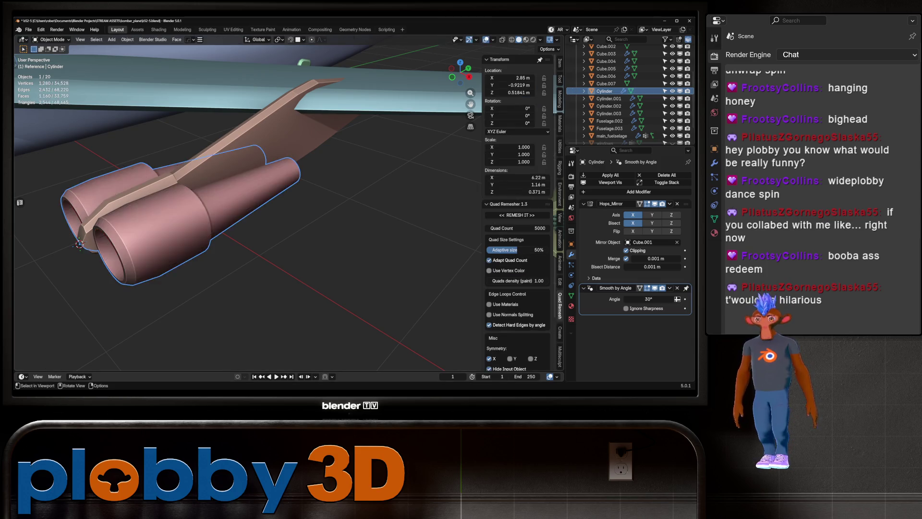
- Enter Edit Mode on the green engine pair Cylinder.002
scroll("down", 3)
left_click_drag(247, 202, 269, 240)
scroll("up", 3)
scroll("down", 3)
scroll("up", 3)
left_click(169, 261)
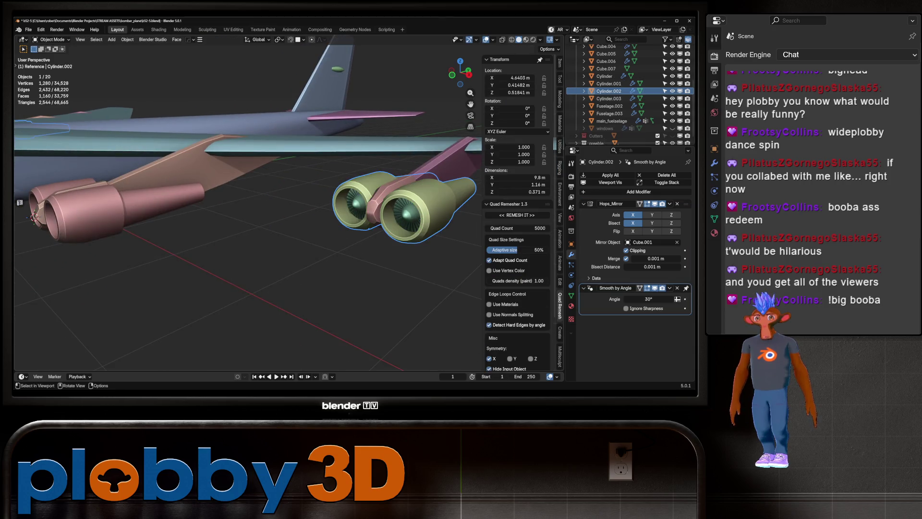
left_click(34, 217)
key("Tab")
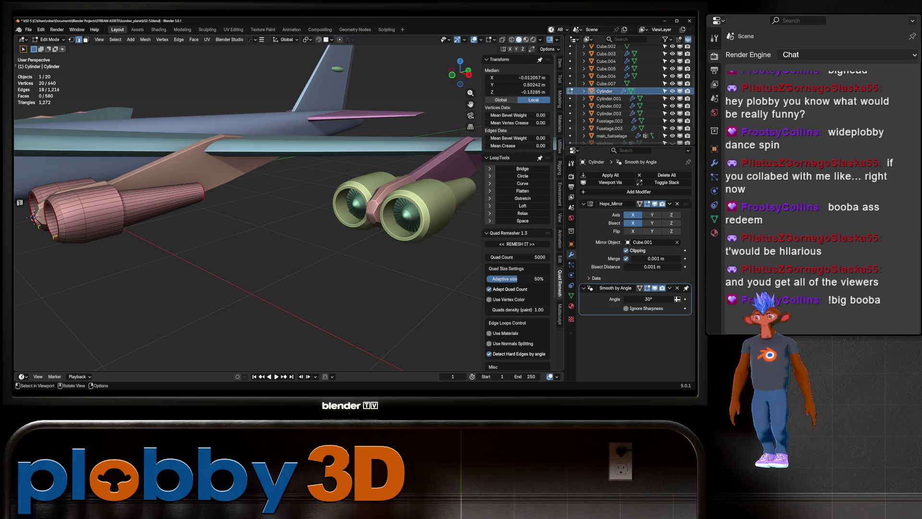
key("Tab")
scroll("up", 3)
left_click(294, 242)
key("Tab")
- Select the inner lip loops of the right and left nacelles
left_click(294, 245)
left_click(347, 246)
left_click(324, 226)
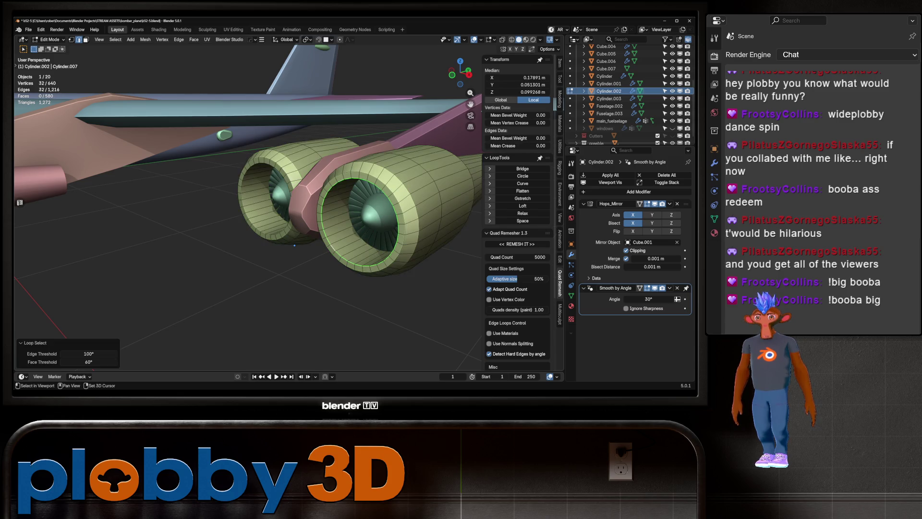
left_click(243, 192)
right_click(374, 311)
left_click_drag(375, 312, 195, 216)
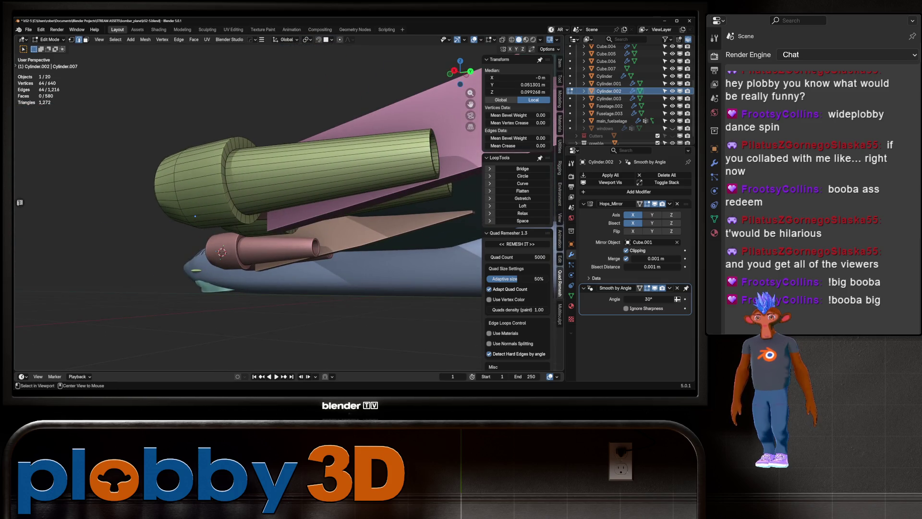
- Mark the nacelle lip loops as UV seams and return to Object Mode
key("ctrl+z")
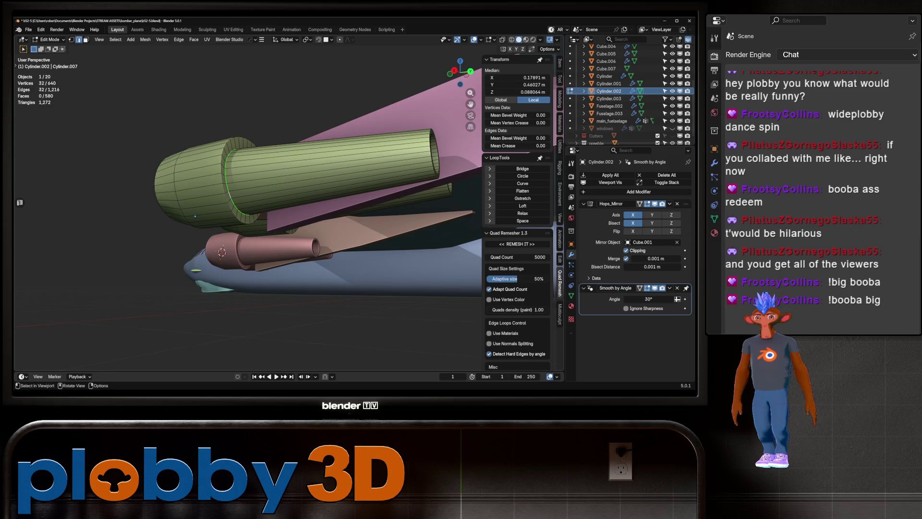
left_click_drag(195, 217, 239, 282)
left_click(323, 231)
right_click(283, 168)
left_click(223, 232)
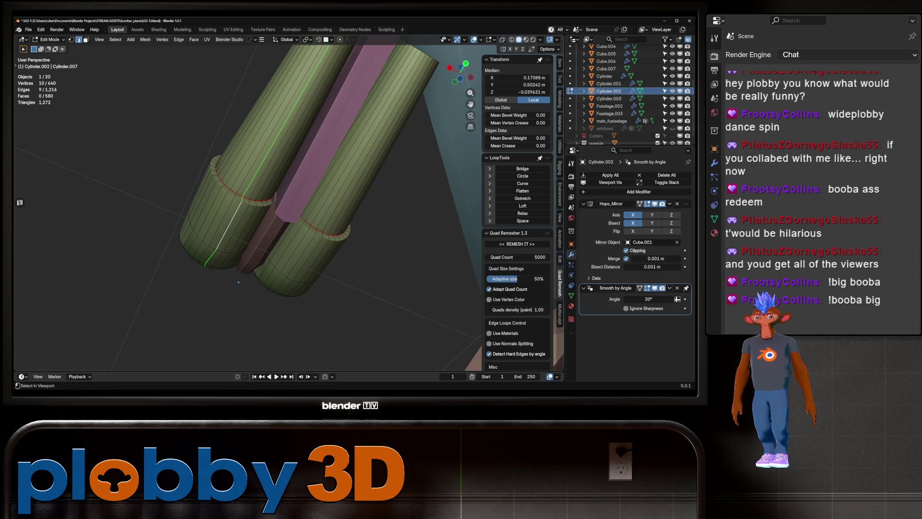
key("shift+ctrl+m")
left_click_drag(239, 282, 224, 319)
key("Tab")
- Enter Edit Mode on the engine pylon and isolate it in Local View
left_click(222, 327)
key("Tab")
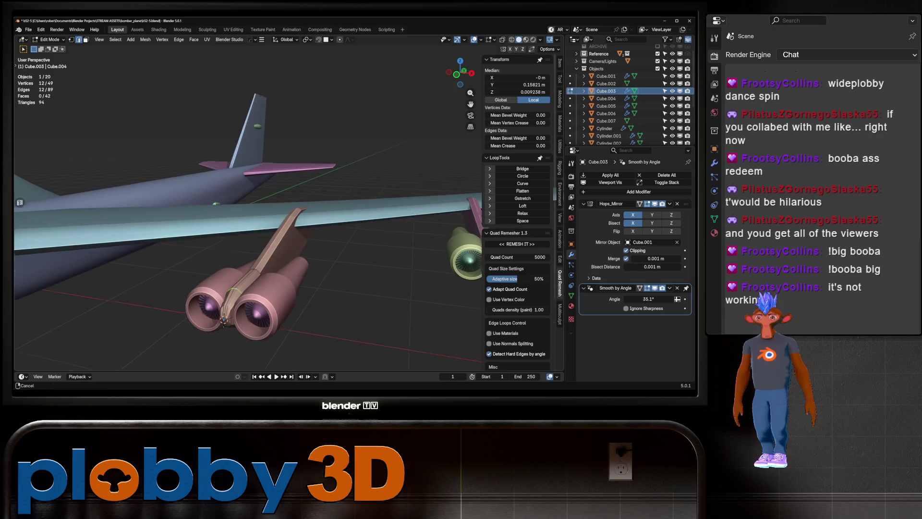
scroll("up", 3)
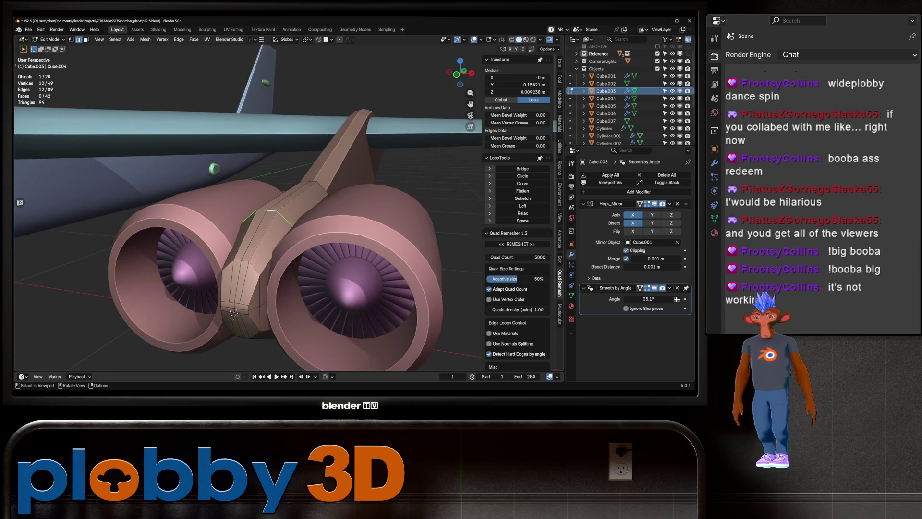
key("KP_Divide")
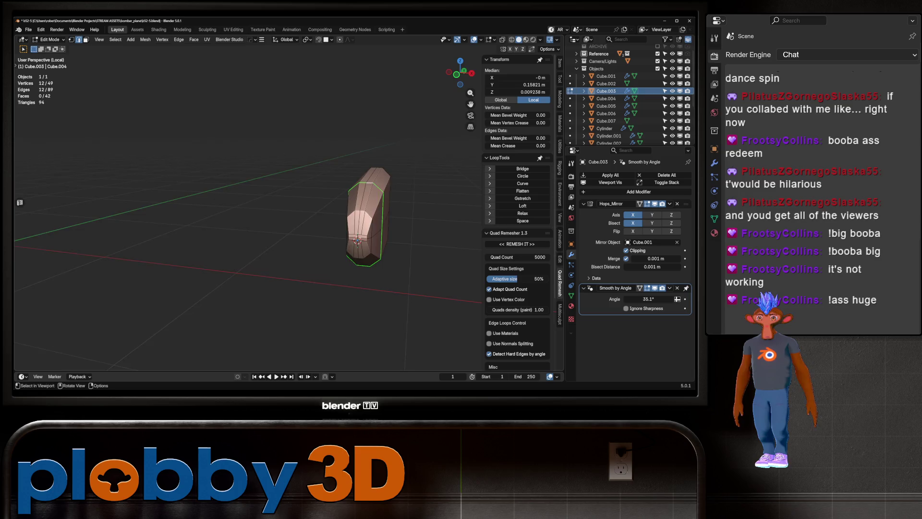
- Select the pylon's top/bottom loop and its right-end edge loops
left_click(404, 260)
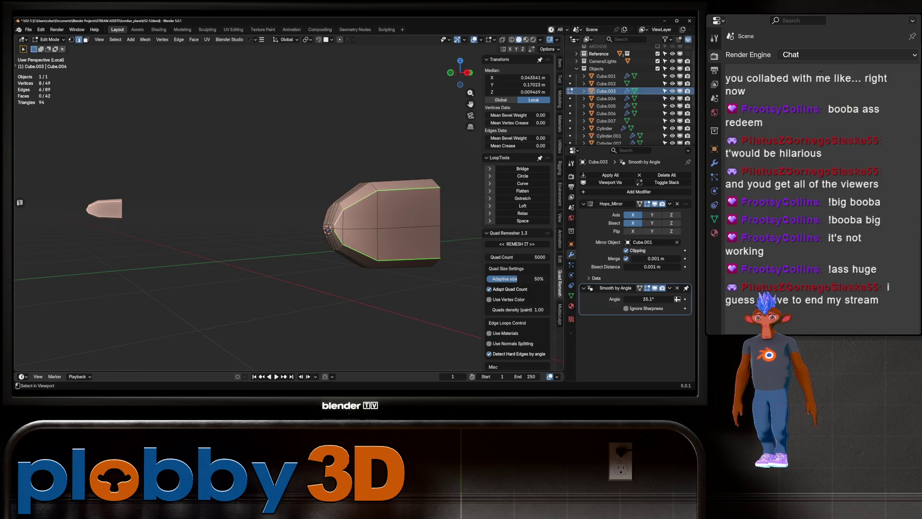
scroll("up", 3)
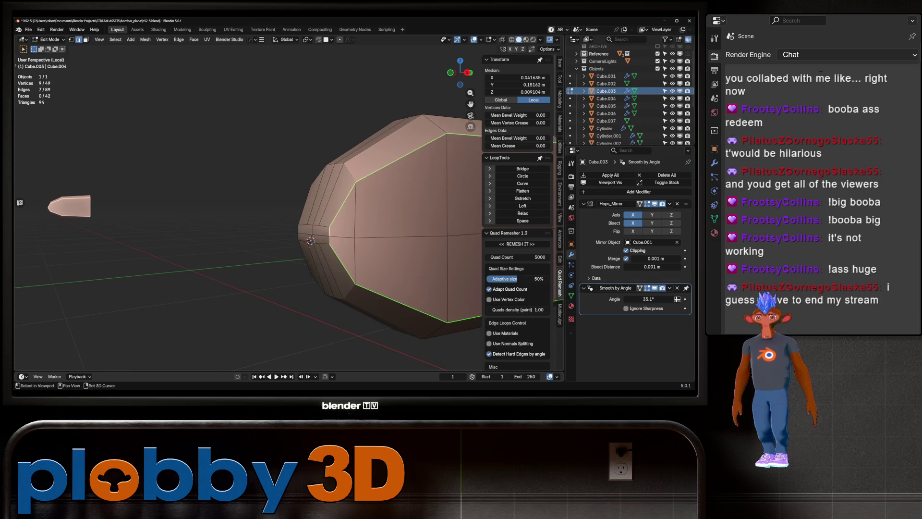
scroll("down", 3)
left_click_drag(247, 214, 178, 218)
left_click(312, 307)
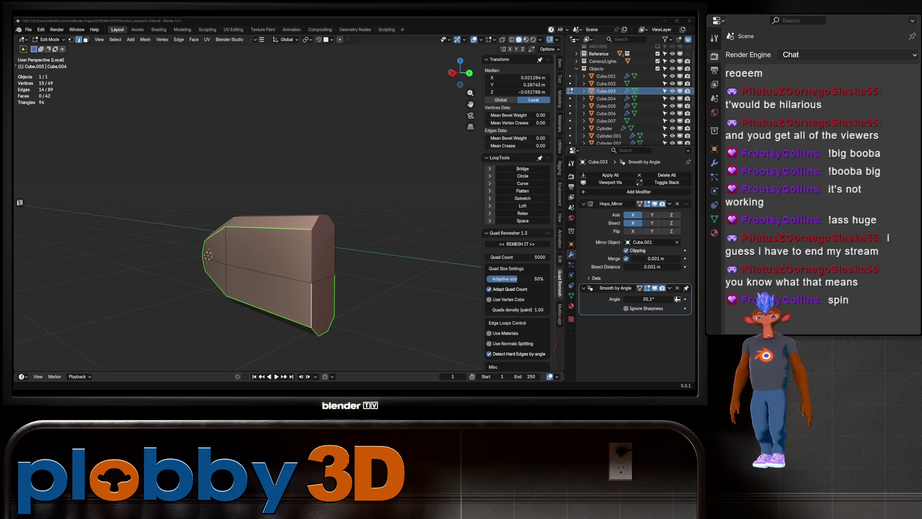
left_click_drag(288, 192, 293, 190)
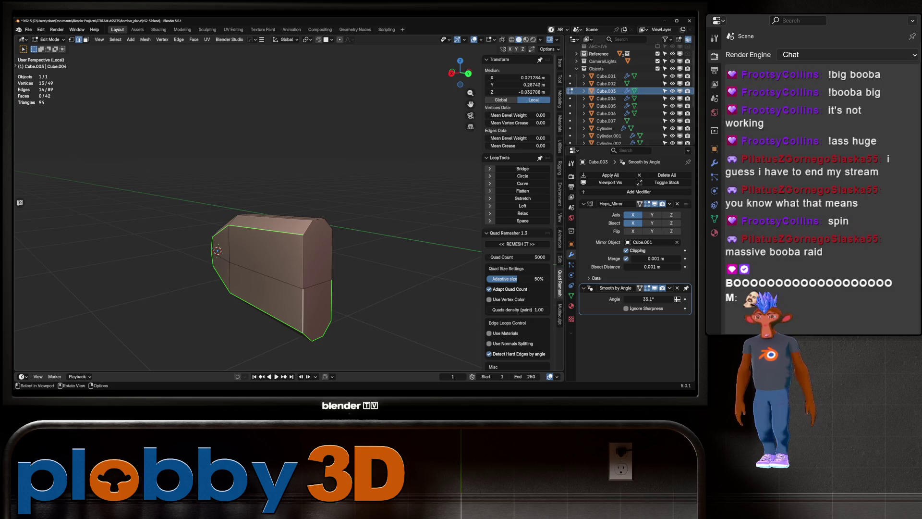
left_click(331, 269)
- Add the upper side, outline and middle horizontal loops to the selection
left_click_drag(288, 216, 269, 207)
left_click(361, 247)
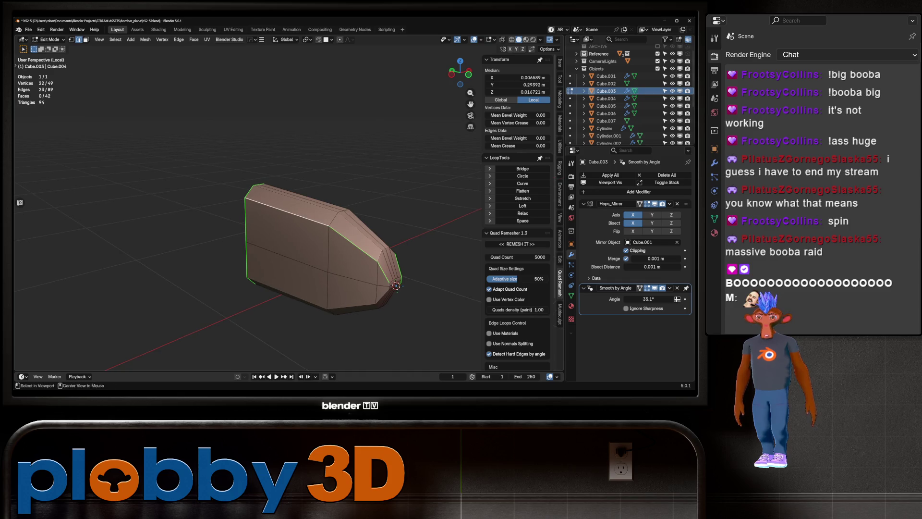
left_click(289, 296)
left_click_drag(327, 250, 308, 250)
scroll("up", 3)
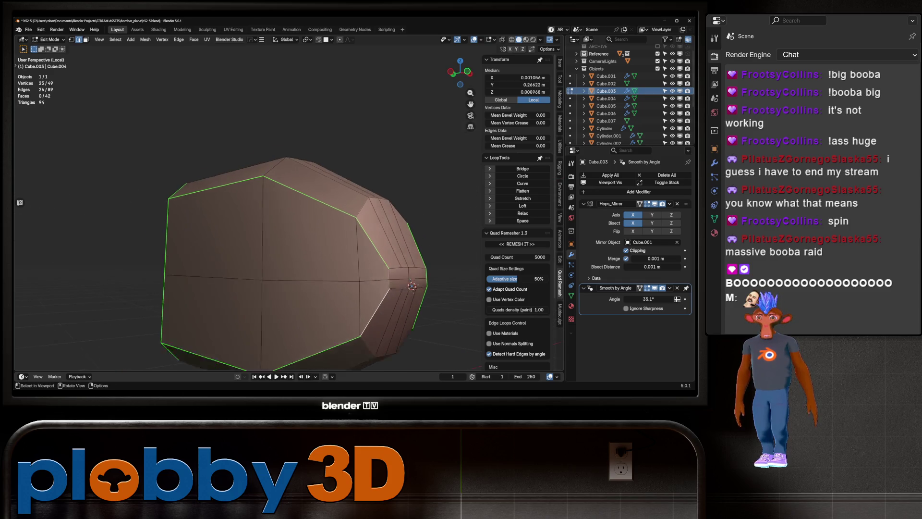
left_click(377, 291)
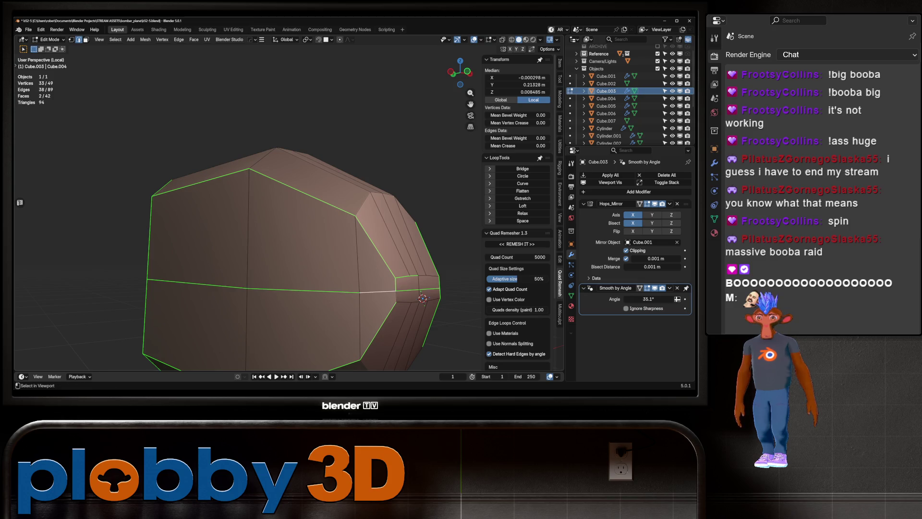
left_click(432, 299)
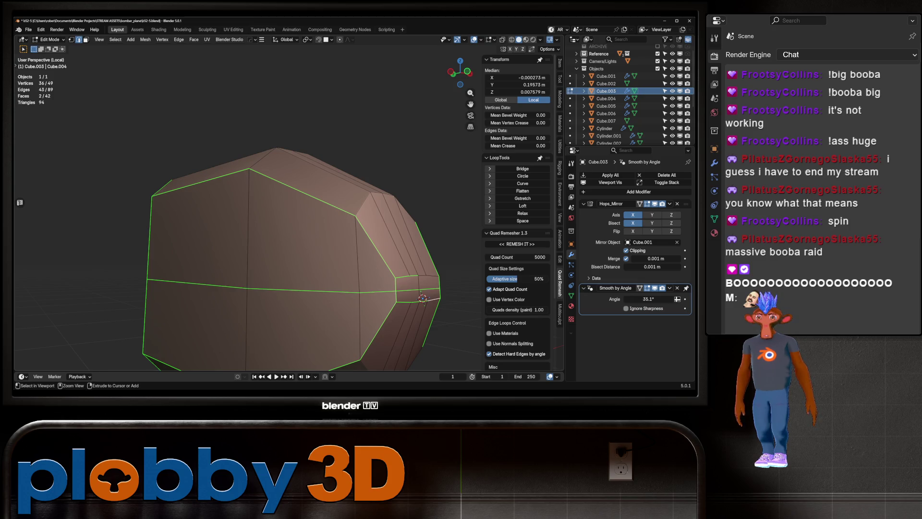
- Extend the selection along the middle band and mark the outline edges as seams
left_click_drag(336, 216, 250, 219)
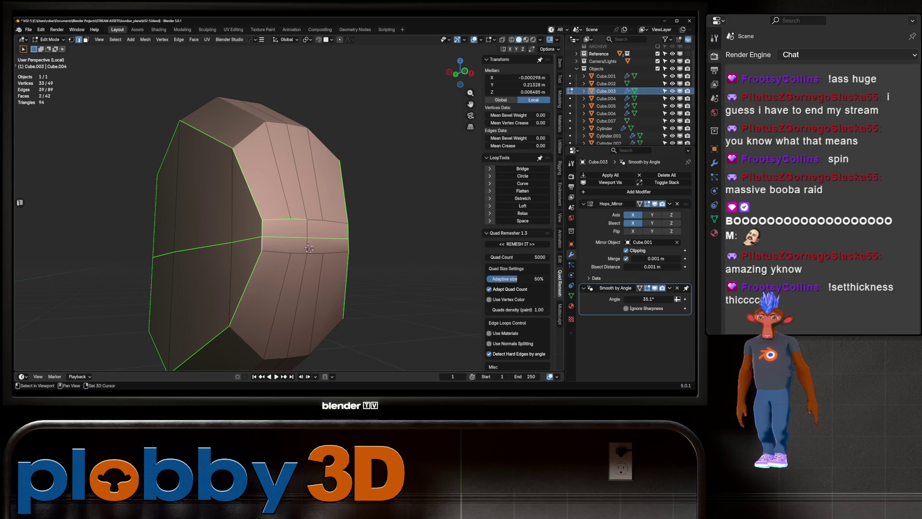
left_click(328, 221)
left_click(336, 252)
left_click(288, 237)
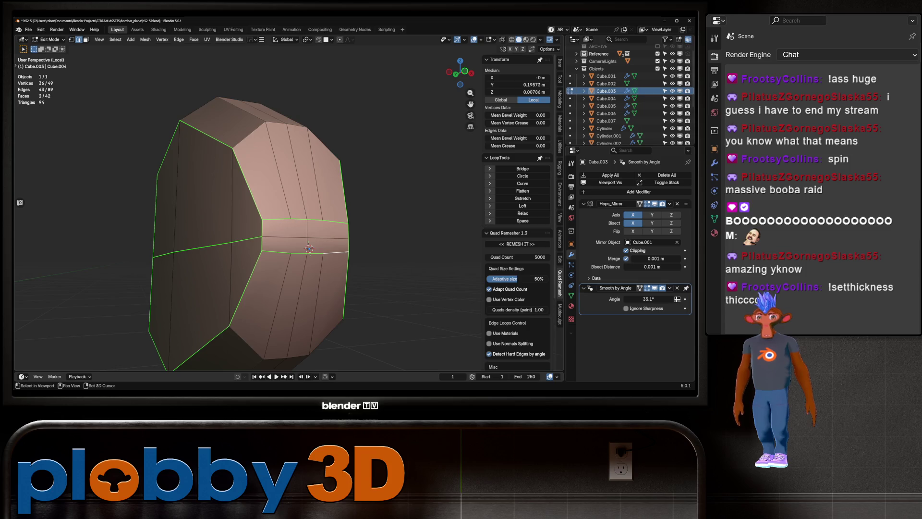
left_click_drag(241, 240, 384, 240)
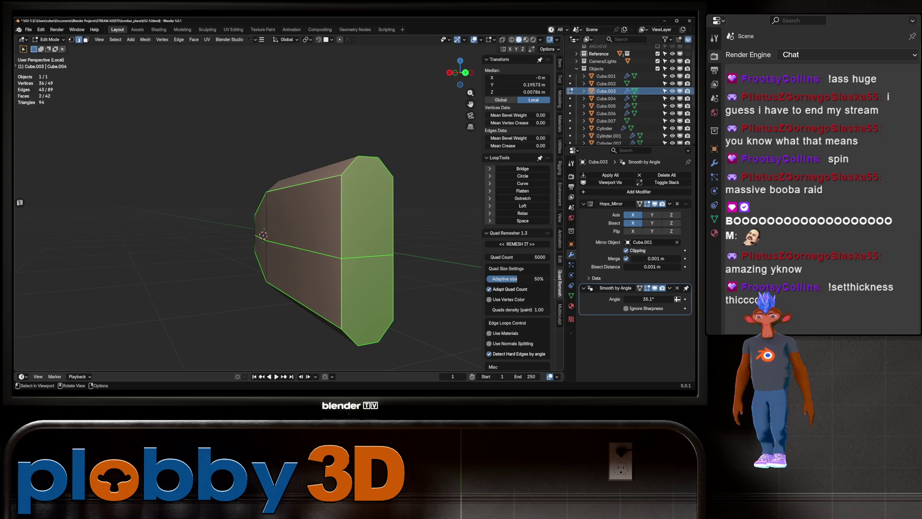
right_click(355, 240)
left_click(358, 240)
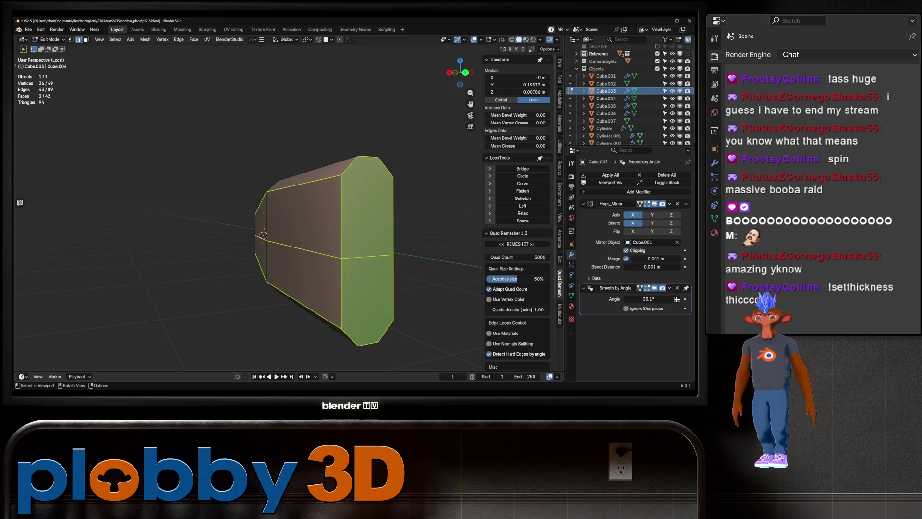
- Mark the single middle edge as a seam, then exit Edit Mode and Local View
left_click(367, 257)
right_click(368, 256)
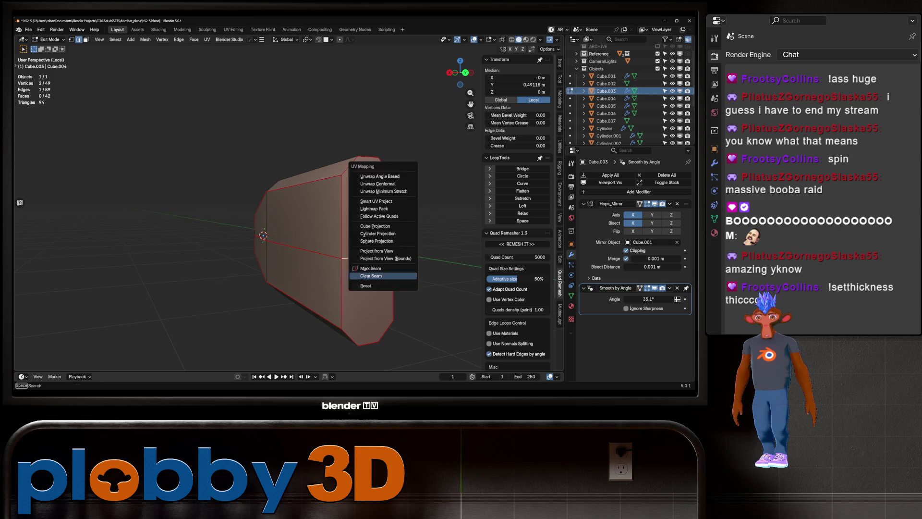
left_click(390, 268)
key("alt+a")
left_click_drag(336, 240, 158, 248)
left_click_drag(413, 308, 299, 296)
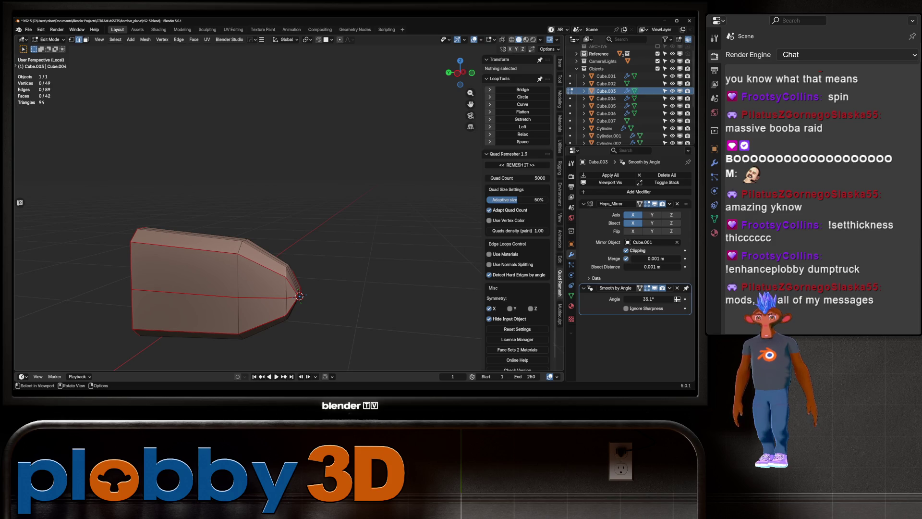
key("Tab")
key("KP_Divide")
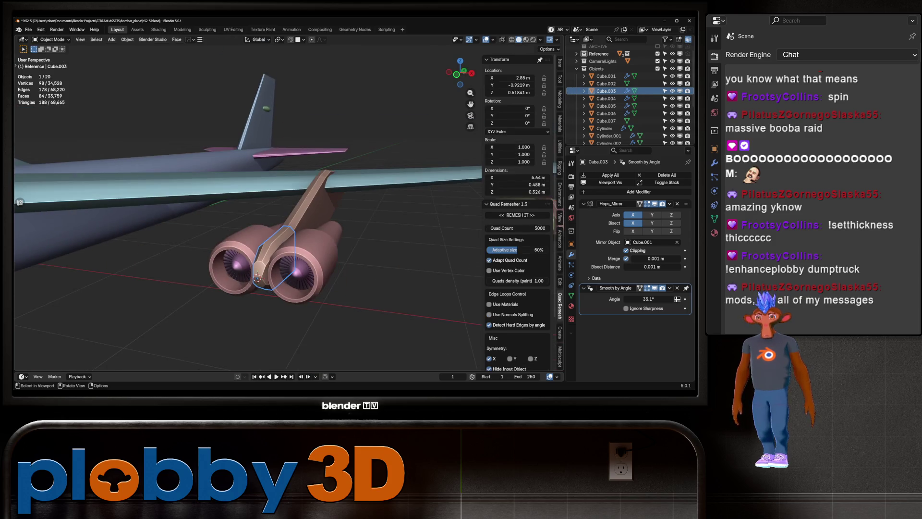
left_click(293, 211)
- Isolate the pylon piece and mark seams around a side face strip via UV > Mark Seam
key("Tab")
key("KP_Divide")
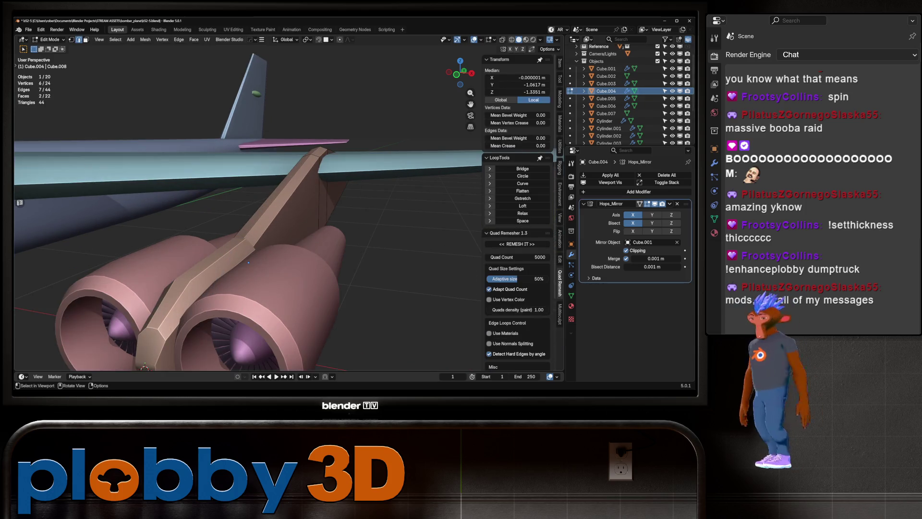
left_click_drag(317, 221, 255, 235)
key("3")
left_click(392, 190)
key("u")
left_click(255, 227)
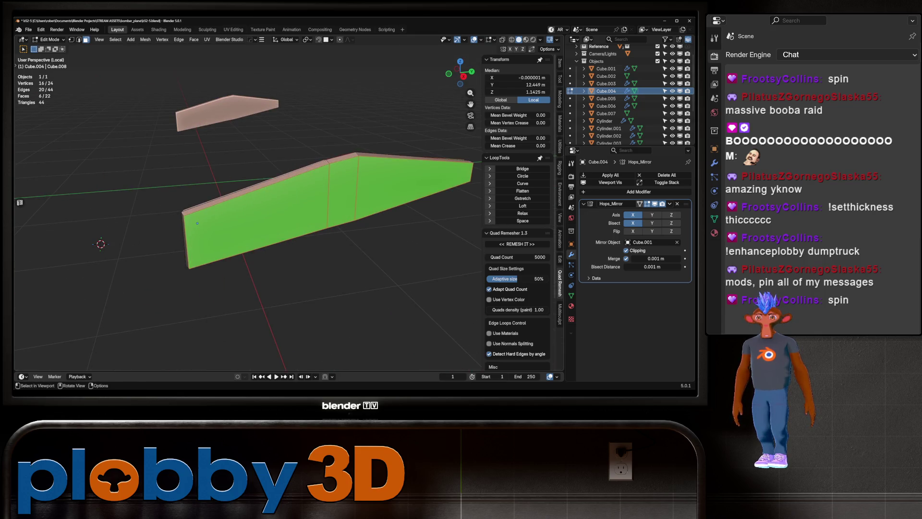
- Select the face boundary loop via Quick Favorites and extend the edge selection along the pylon front
key("q")
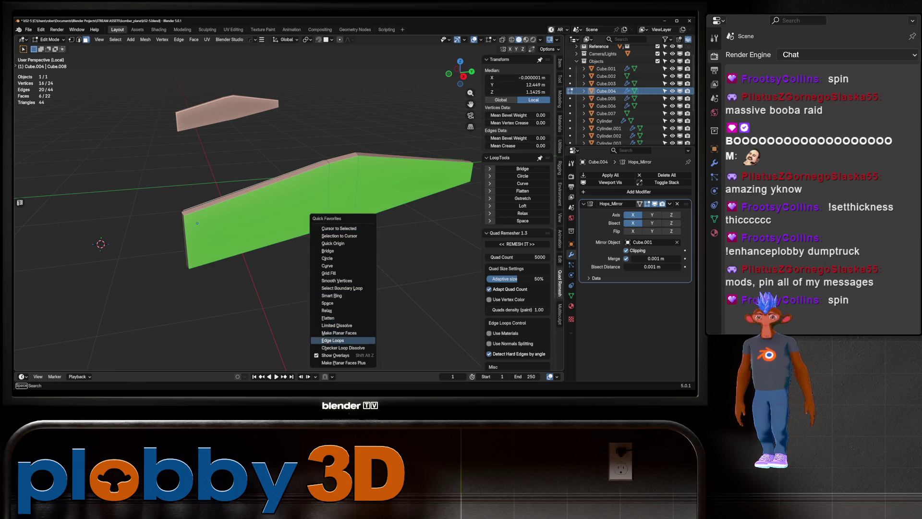
left_click(339, 288)
key("q")
left_click(365, 258)
left_click_drag(365, 258, 339, 260)
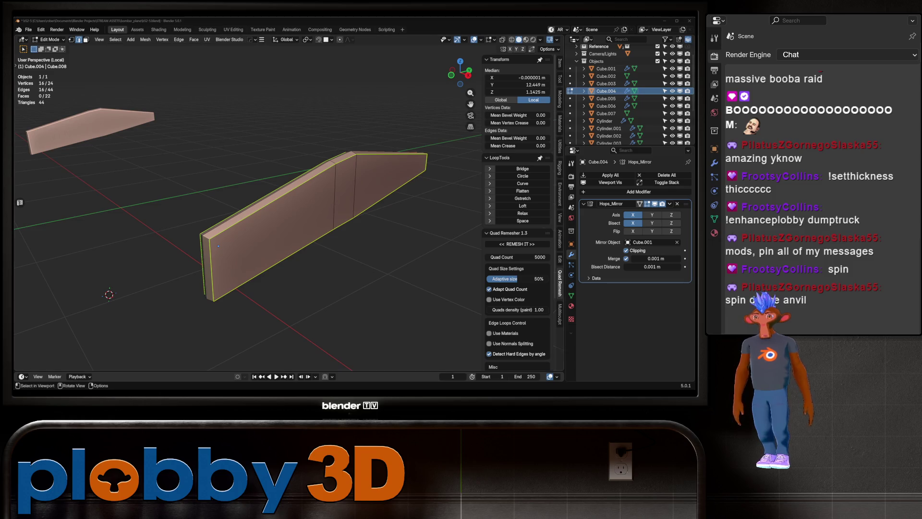
key("KP_Decimal")
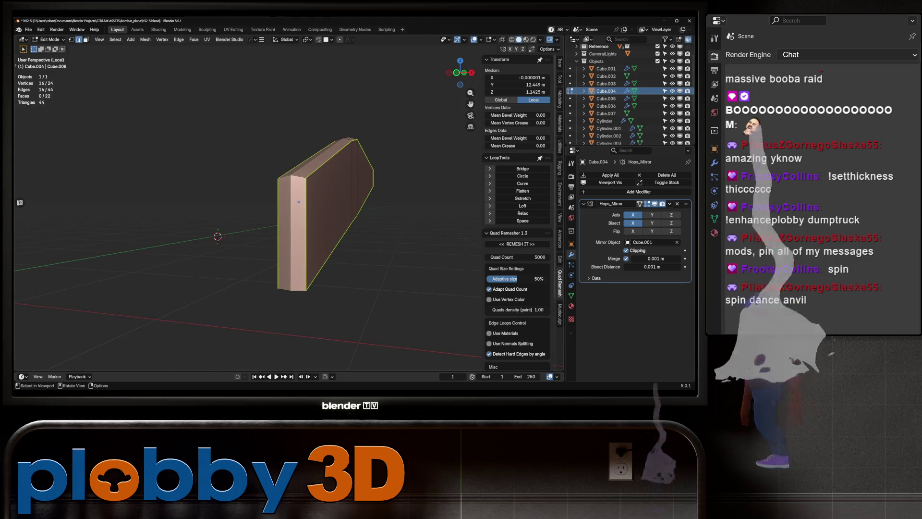
left_click(291, 177)
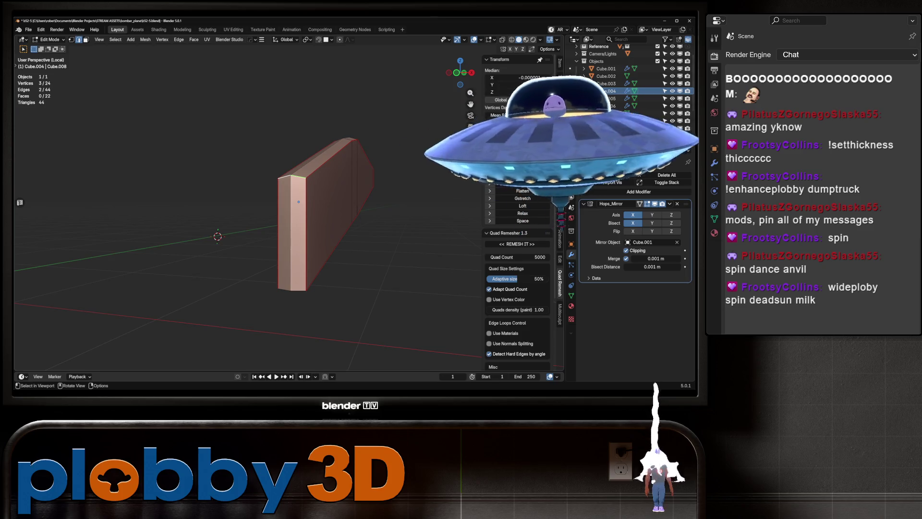
left_click(291, 290)
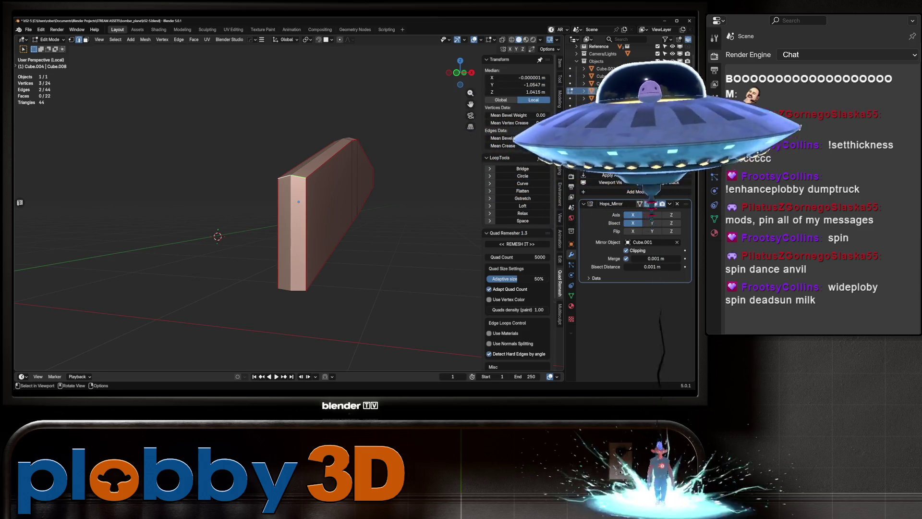
left_click_drag(299, 202, 206, 252)
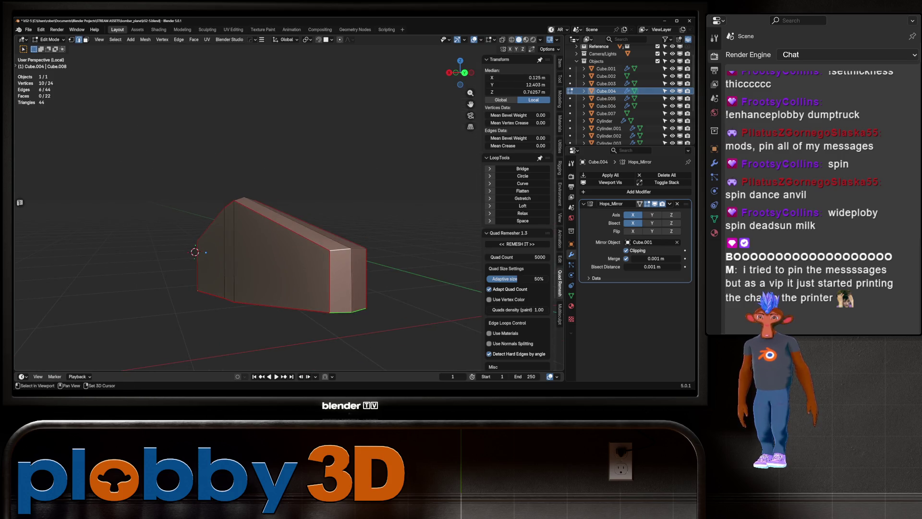
scroll("up", 3)
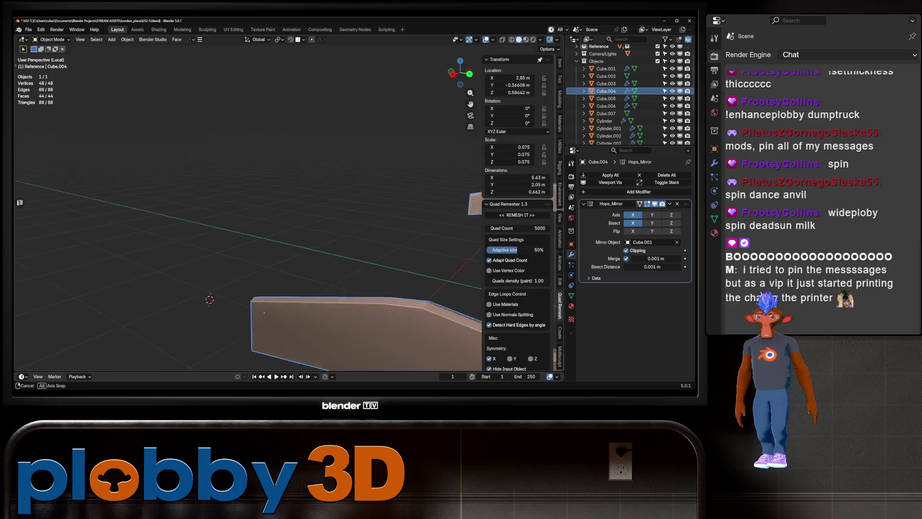
- Exit the pylon's Edit Mode and Local View, then inspect the engine pod's mesh
scroll("down", 3)
left_click_drag(205, 253, 168, 260)
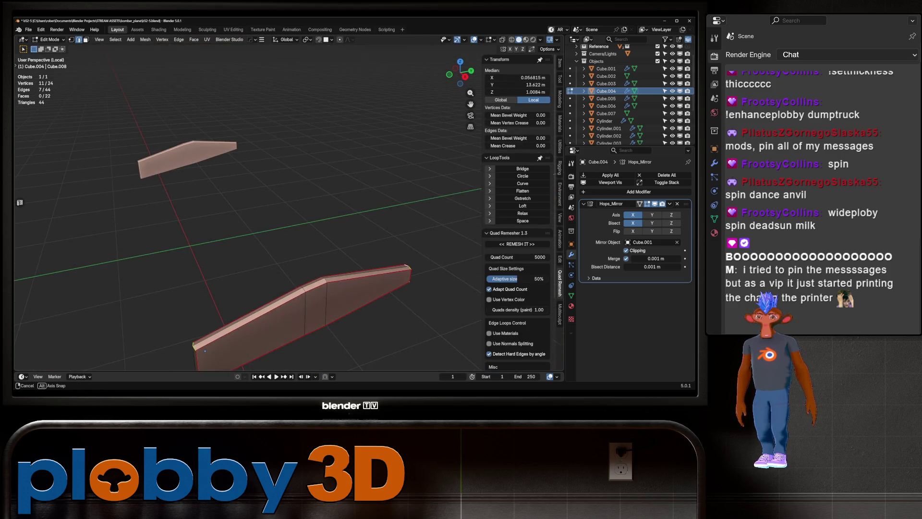
key("Tab")
key("KP_Divide")
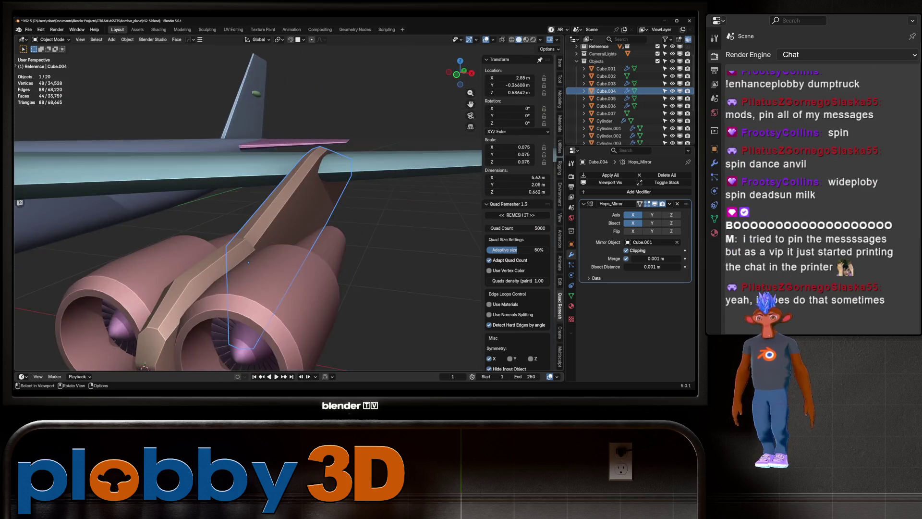
scroll("down", 3)
left_click(276, 269)
key("Tab")
key("Tab")
left_click(276, 270)
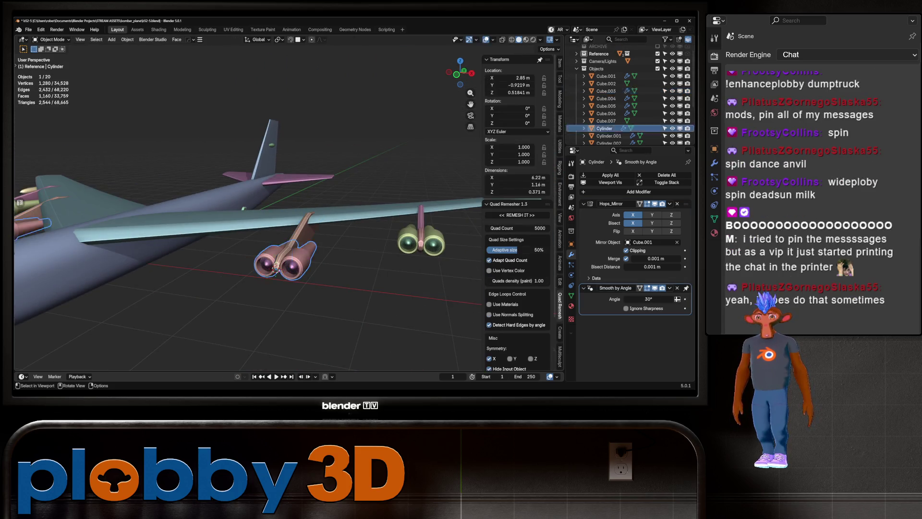
key("Tab")
key("Tab")
left_click_drag(275, 270, 288, 253)
scroll("up", 3)
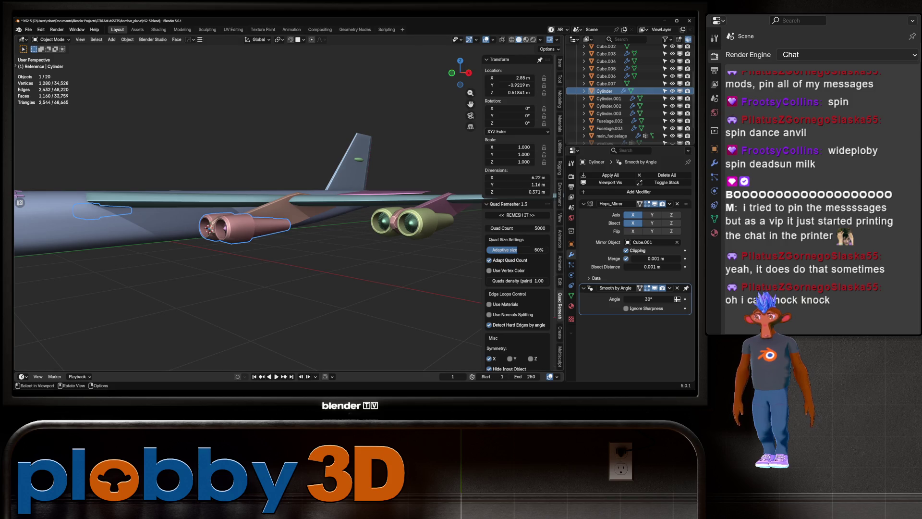
scroll("up", 3)
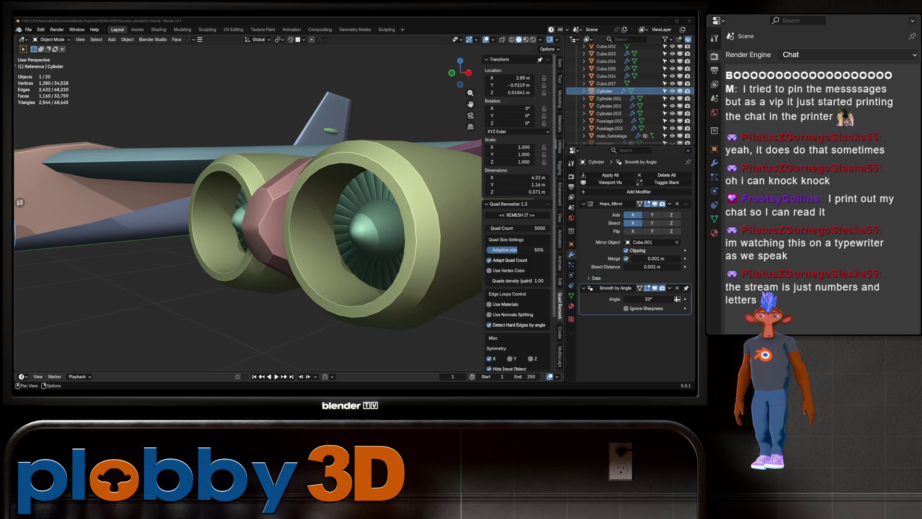
- Open the pink Cube.005 fairing between the engine pods in Edit Mode
left_click(250, 279)
key("Tab")
left_click(249, 280)
left_click_drag(250, 279, 242, 300)
scroll("up", 3)
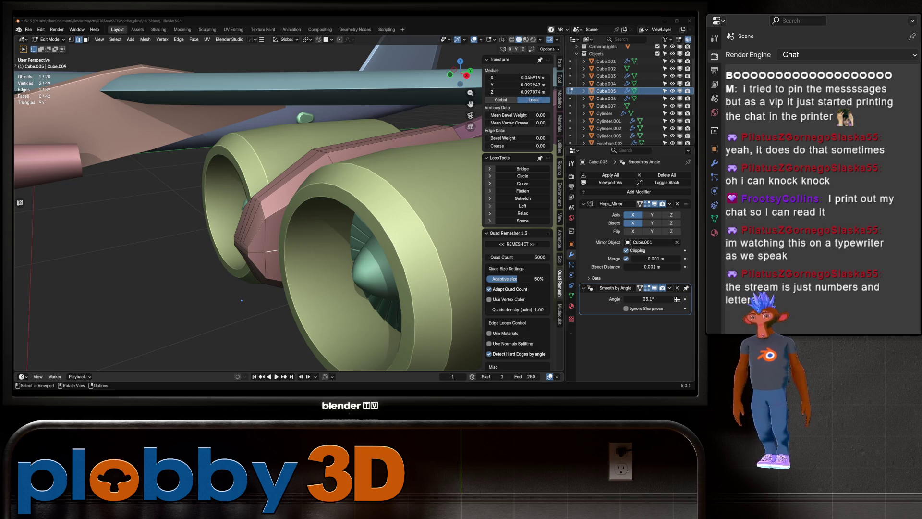
- Select the pink nacelle's coplanar faces with Select Similar and isolate the piece in local view
left_click_drag(242, 301, 224, 282)
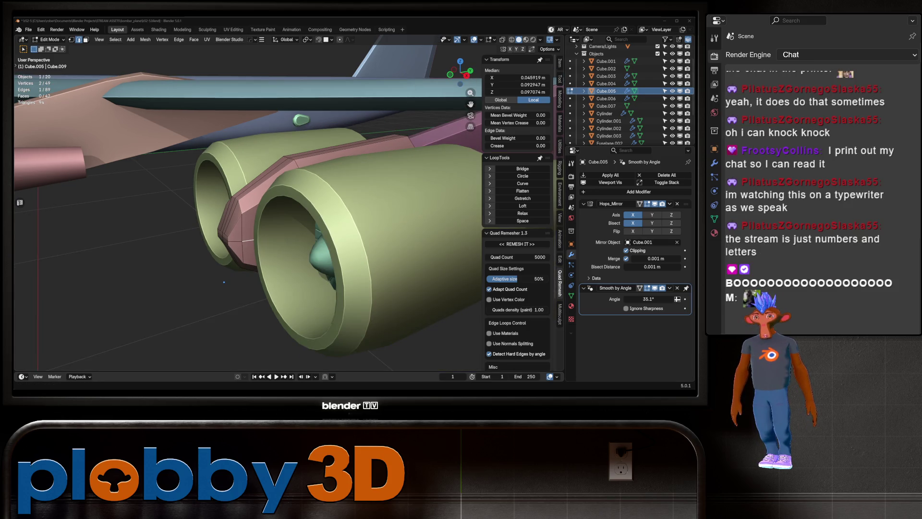
key("Tab")
left_click_drag(224, 282, 245, 220)
key("Tab")
key("3")
left_click(245, 219)
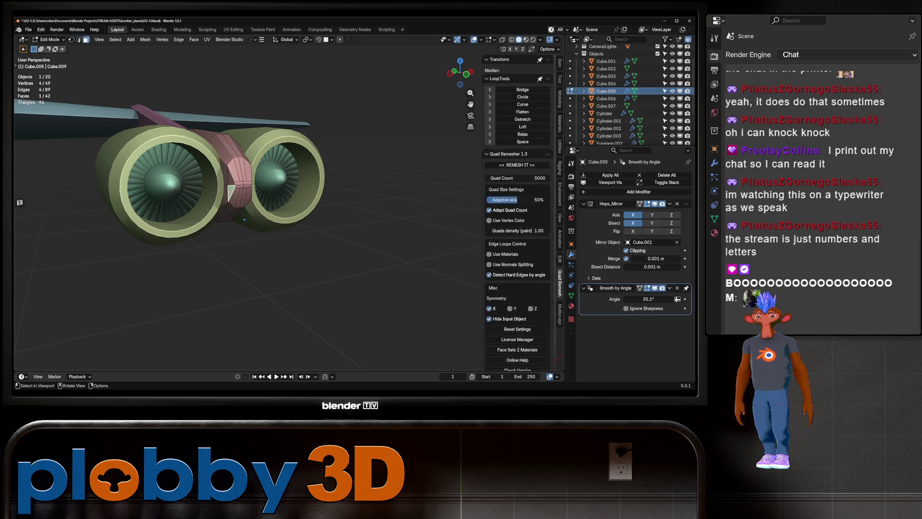
key("shift+g")
key("Return")
left_click_drag(327, 181, 289, 144)
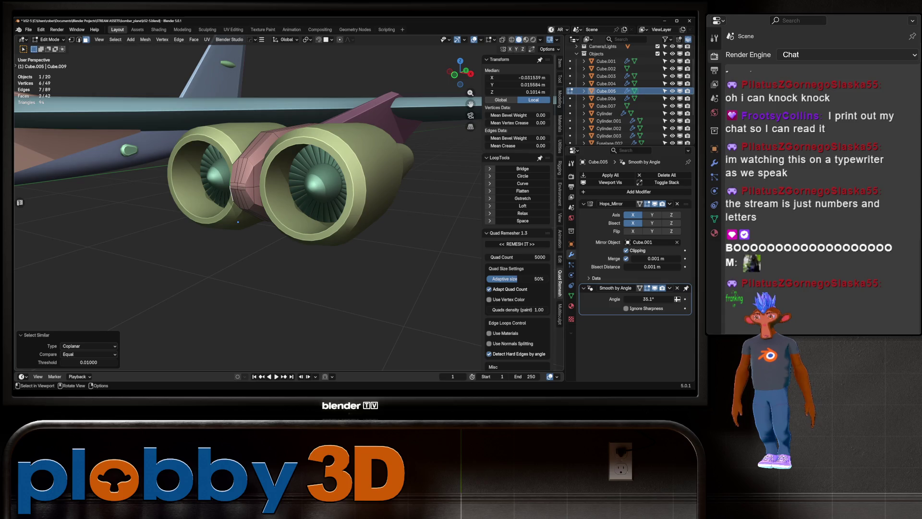
key("KP_Divide")
left_click_drag(238, 222, 234, 226)
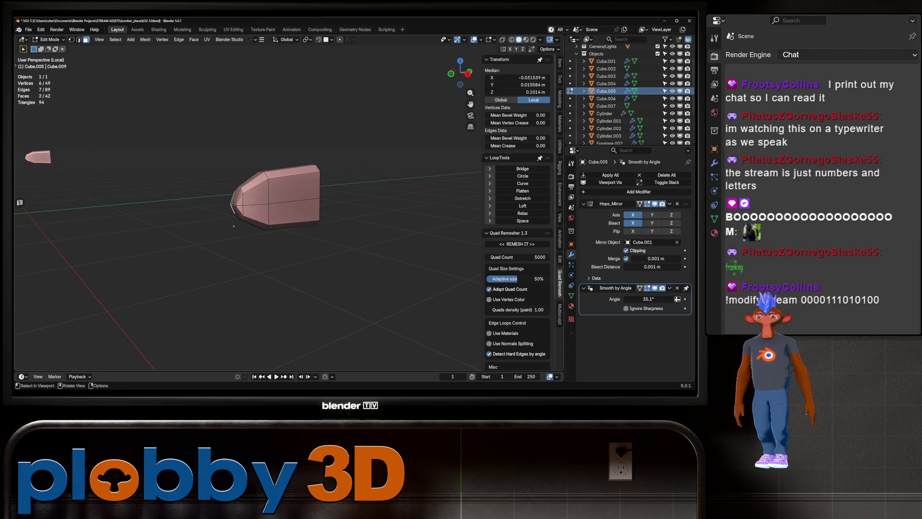
- Extend the face selection across both sides of the nacelle, undoing one extra face
left_click(293, 200)
left_click_drag(293, 199, 306, 225)
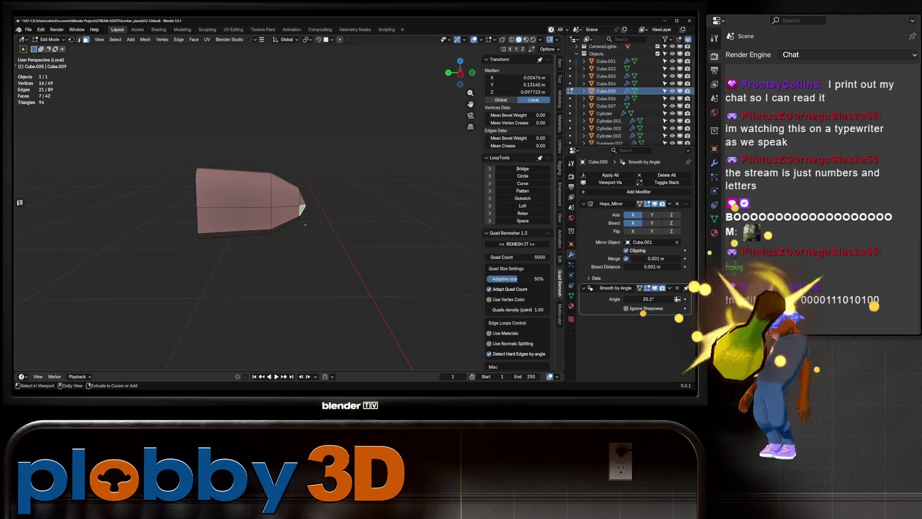
left_click(231, 202)
left_click_drag(230, 202, 272, 251)
left_click(259, 183)
key("ctrl+z")
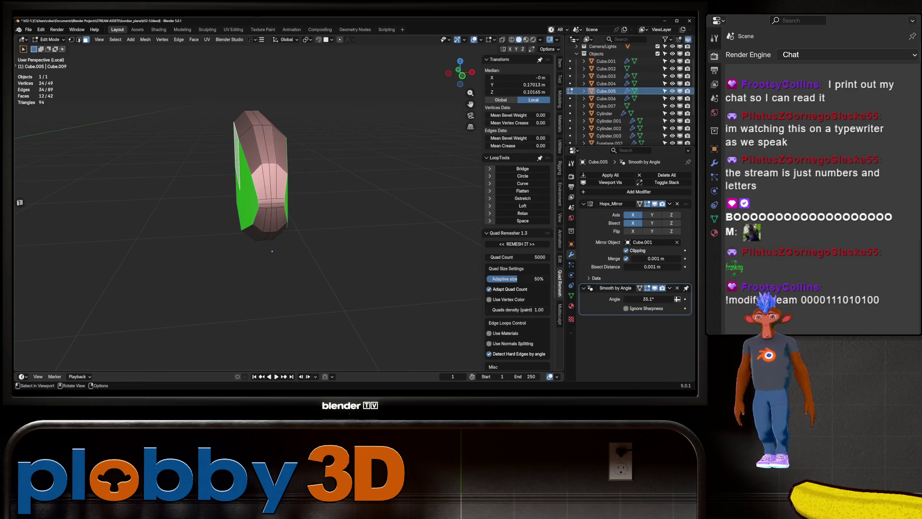
- Turn the face selection into its boundary loop and mark it as a UV seam
key("ctrl+e")
left_click(360, 227)
key("u")
left_click(353, 221)
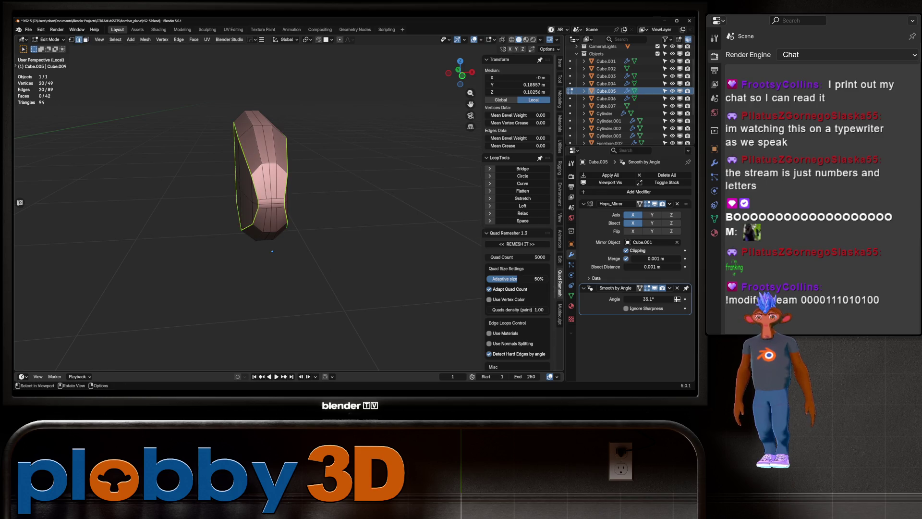
scroll("up", 3)
- Clear the seam from the unwanted edge ring around the piece
left_click(259, 195)
left_click(303, 195)
left_click(303, 211)
key("u")
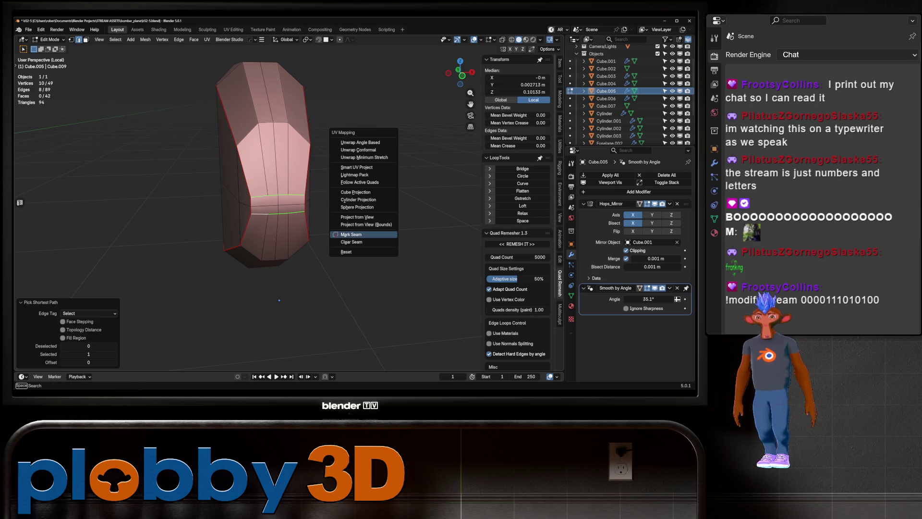
left_click(352, 242)
- Select the end-face edge loop, then leave Edit Mode and bring back the full aircraft
left_click(264, 205)
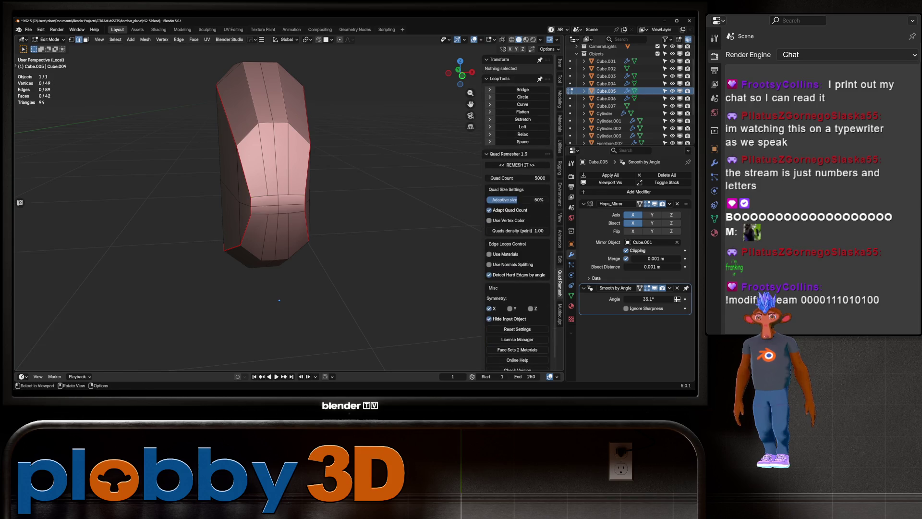
left_click(293, 204)
left_click_drag(279, 300, 308, 240)
left_click(280, 270)
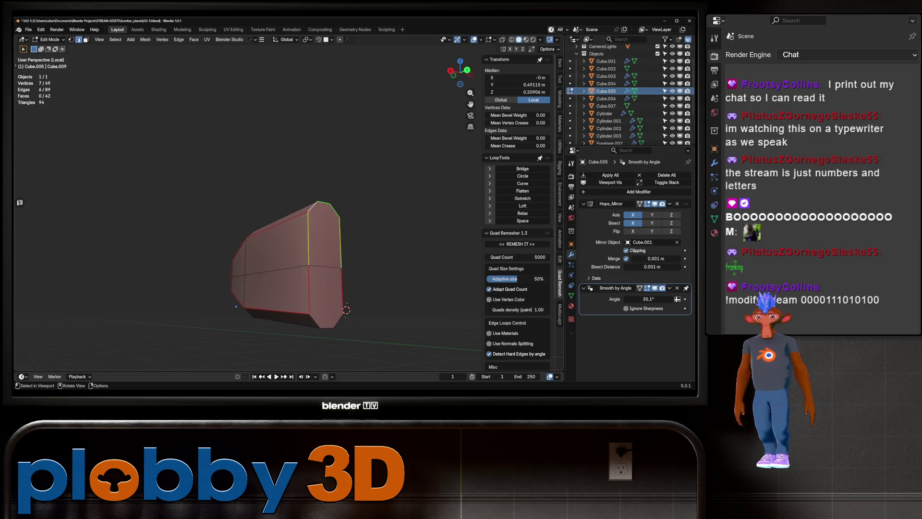
left_click(309, 288)
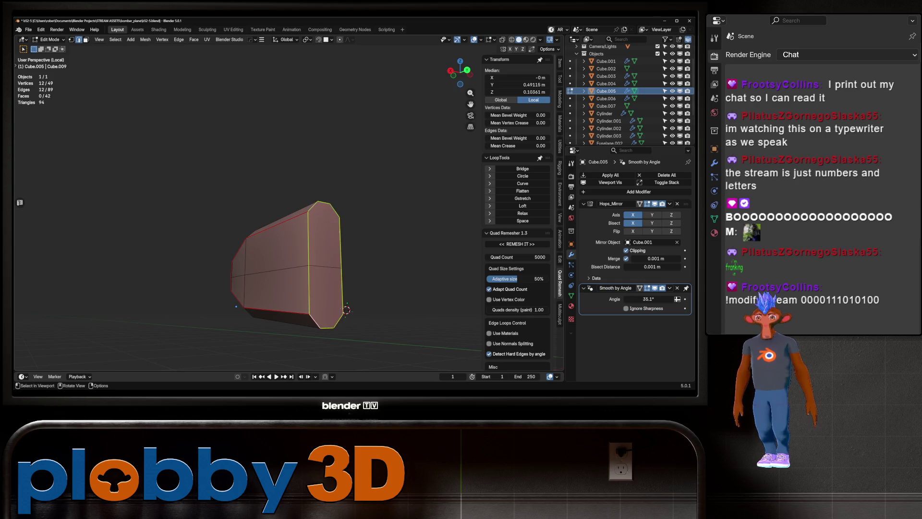
key("Tab")
key("KP_Divide")
scroll("down", 3)
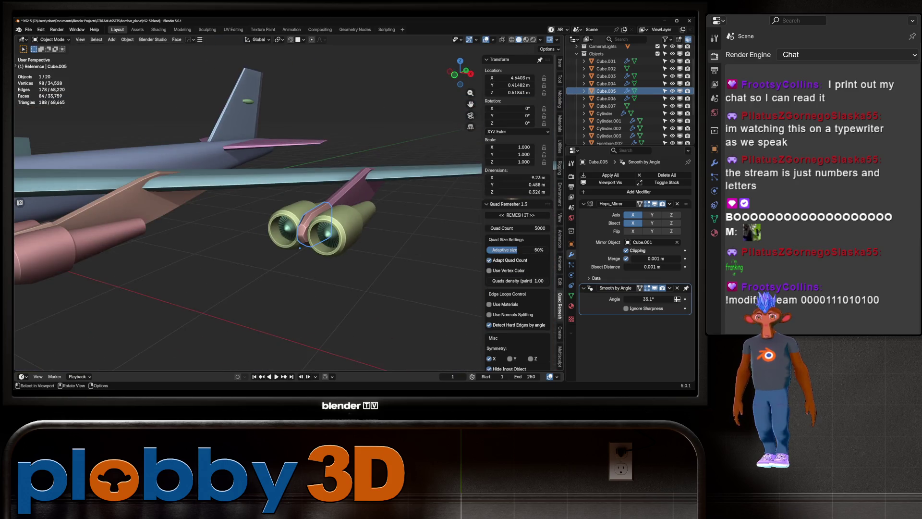
left_click(336, 216)
key("Tab")
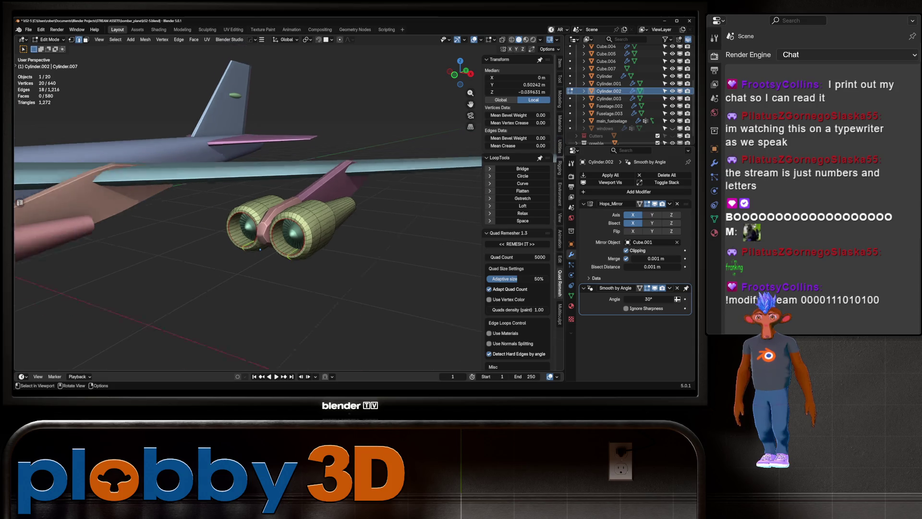
left_click_drag(250, 216, 202, 135)
left_click(290, 223)
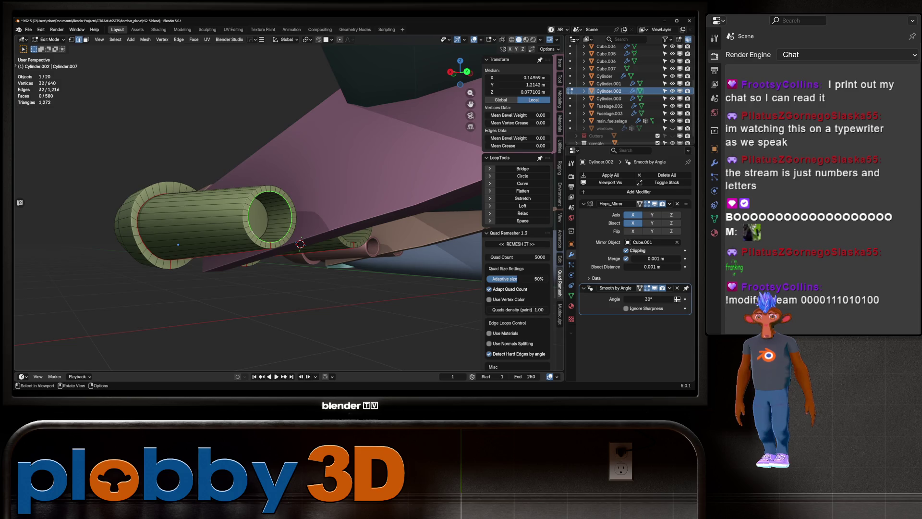
key("Tab")
left_click_drag(250, 217, 216, 159)
scroll("down", 3)
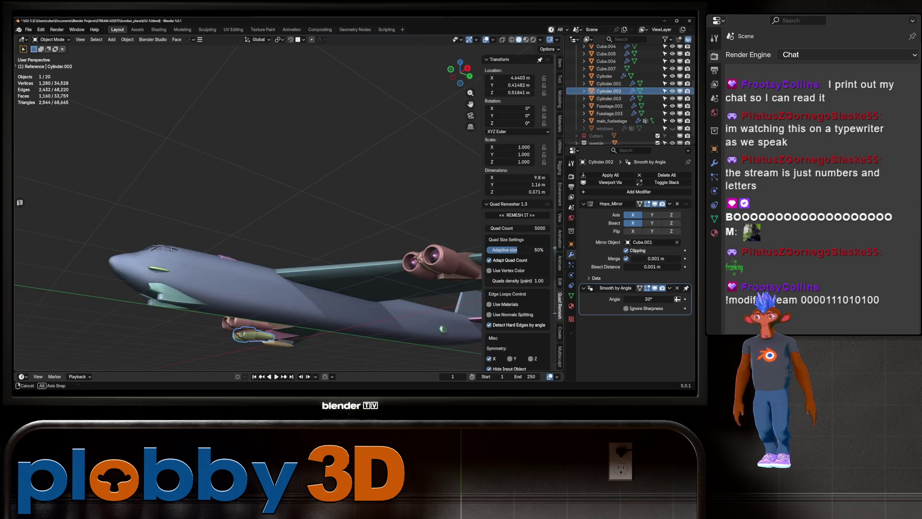
left_click_drag(248, 206, 231, 173)
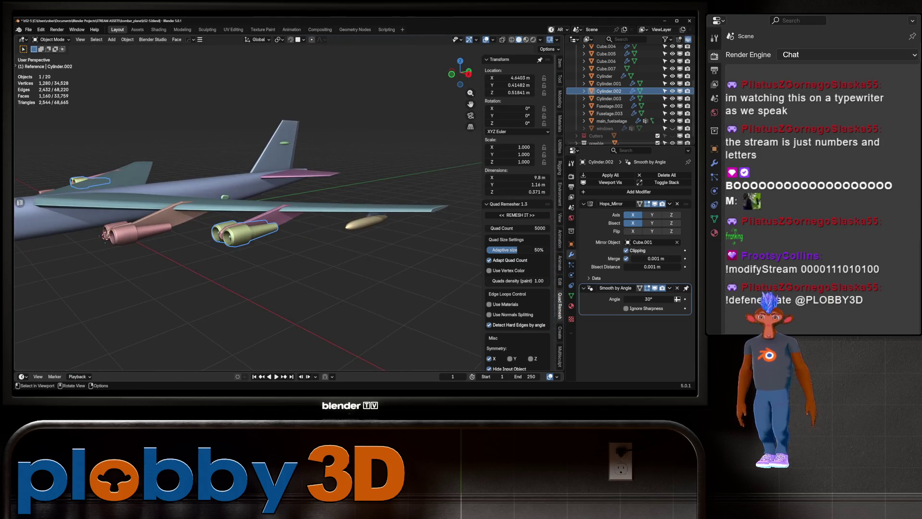
scroll("up", 3)
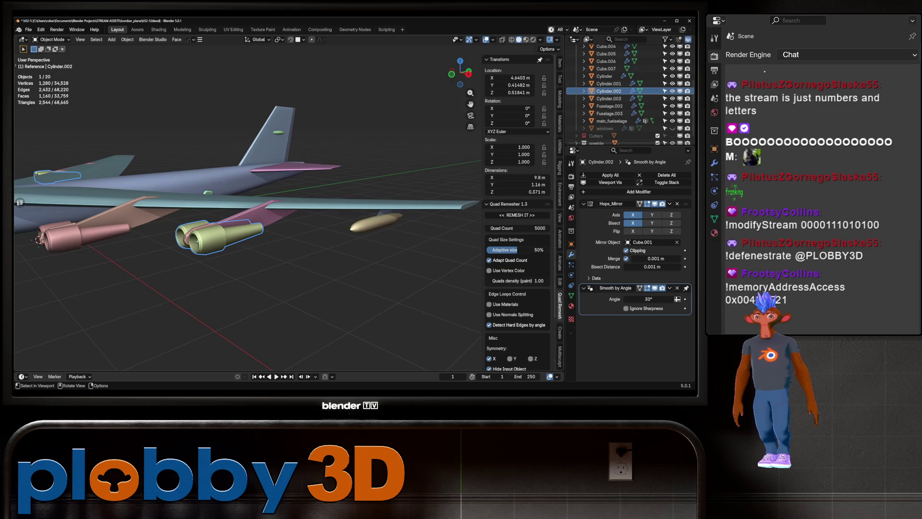
left_click_drag(248, 207, 240, 202)
left_click(207, 224)
- Isolate the Cube.006 pylon in Edit Mode and select its top and end-face edges
key("Tab")
scroll("up", 3)
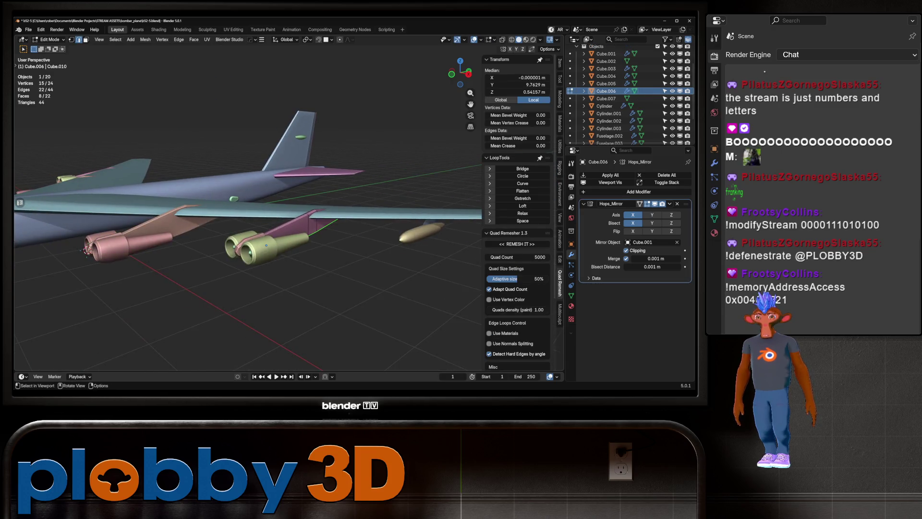
key("KP_Divide")
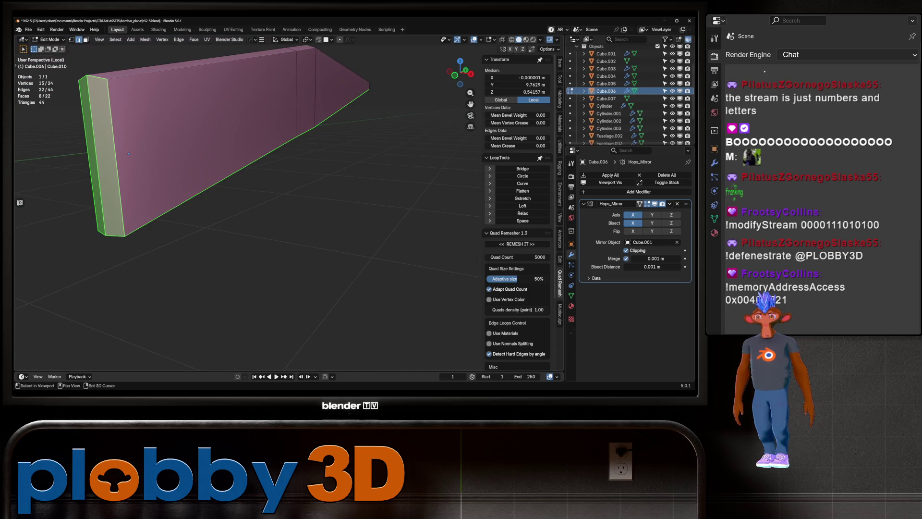
left_click(129, 156)
left_click_drag(129, 156, 139, 180)
left_click(138, 180)
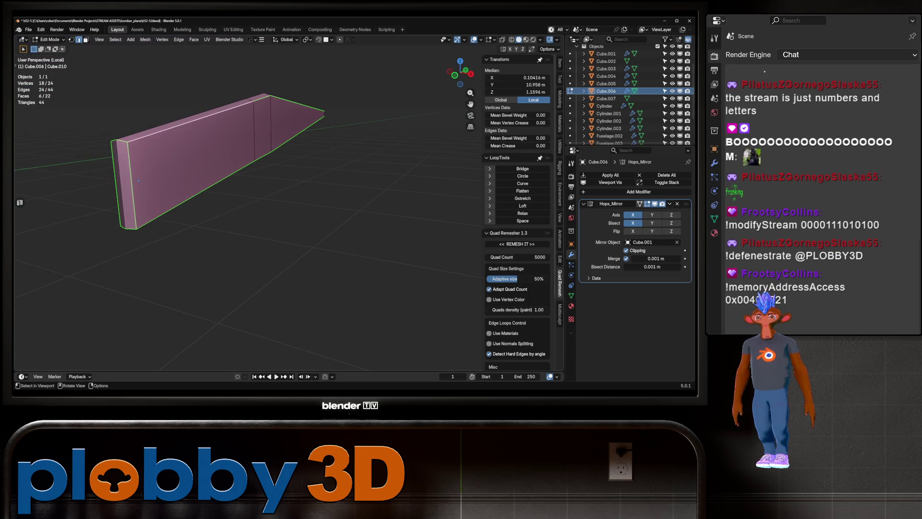
left_click(288, 111)
left_click_drag(288, 110, 51, 121)
left_click(285, 129)
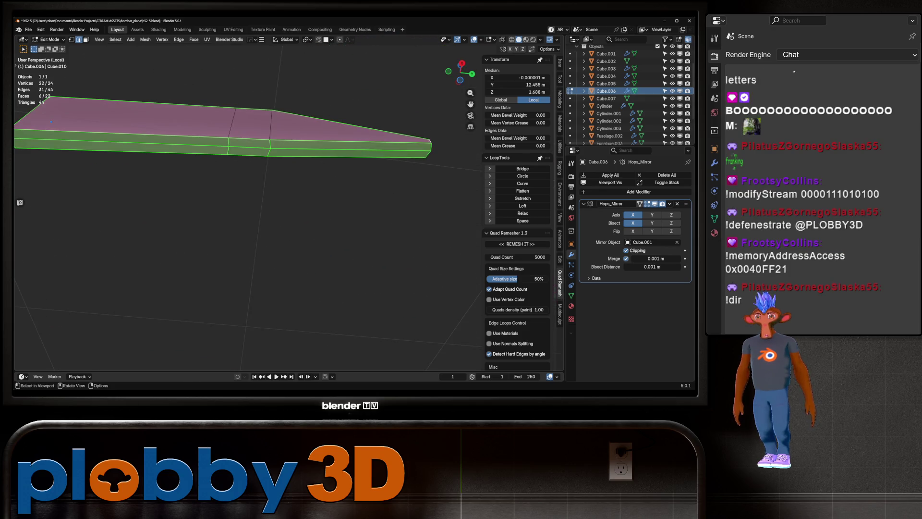
- Add an edge loop across the pylon and its top edges to the selection
right_click(267, 179)
left_click(267, 179)
right_click(309, 181)
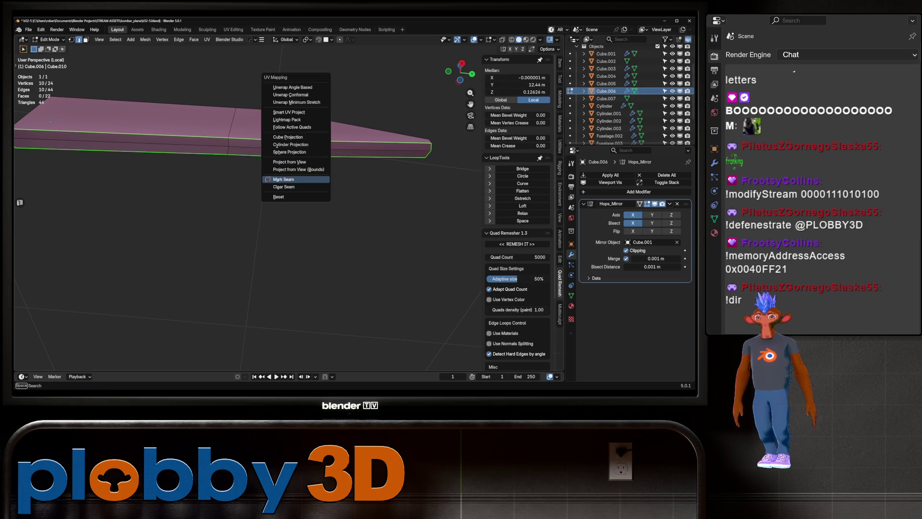
left_click(309, 181)
left_click_drag(309, 181, 154, 177)
left_click(248, 184)
left_click_drag(248, 184, 239, 186)
left_click(239, 187)
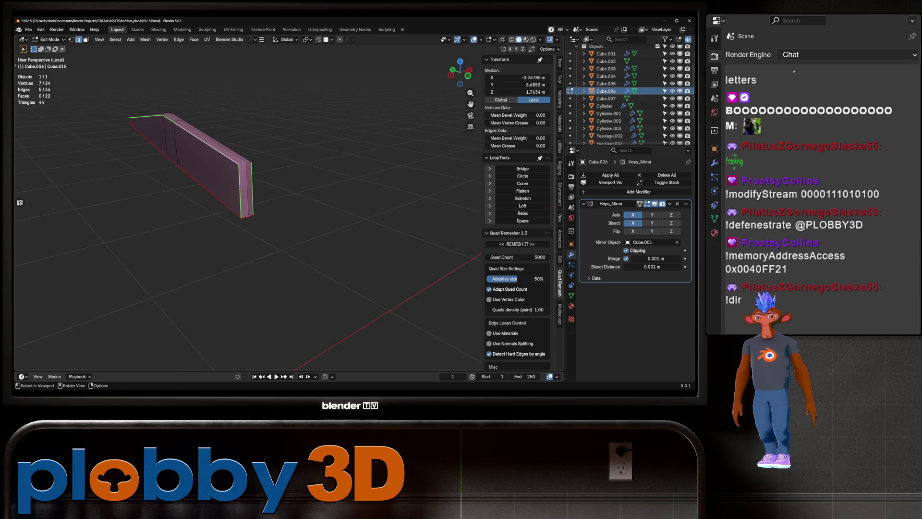
left_click(239, 186)
- Mark the selected pylon edges and the left end edge as UV seams
right_click(239, 186)
left_click(255, 184)
right_click(278, 163)
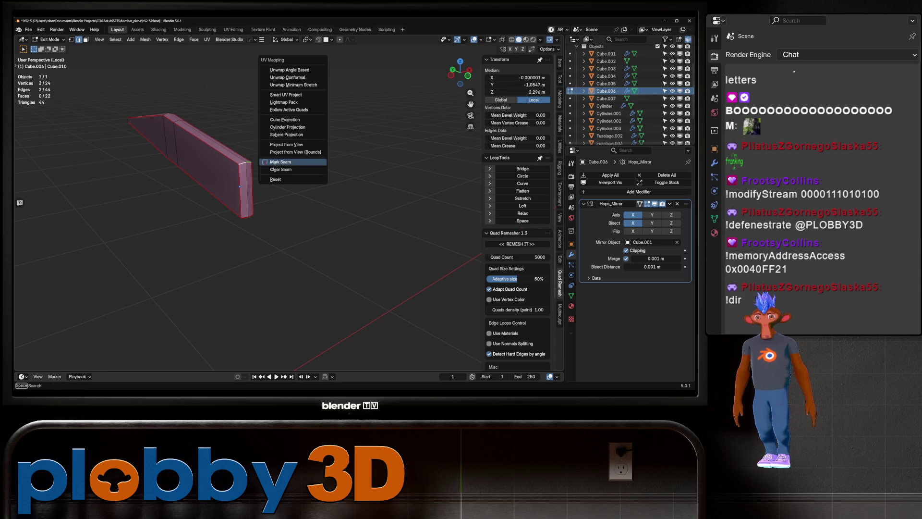
left_click(288, 161)
left_click_drag(288, 161, 403, 154)
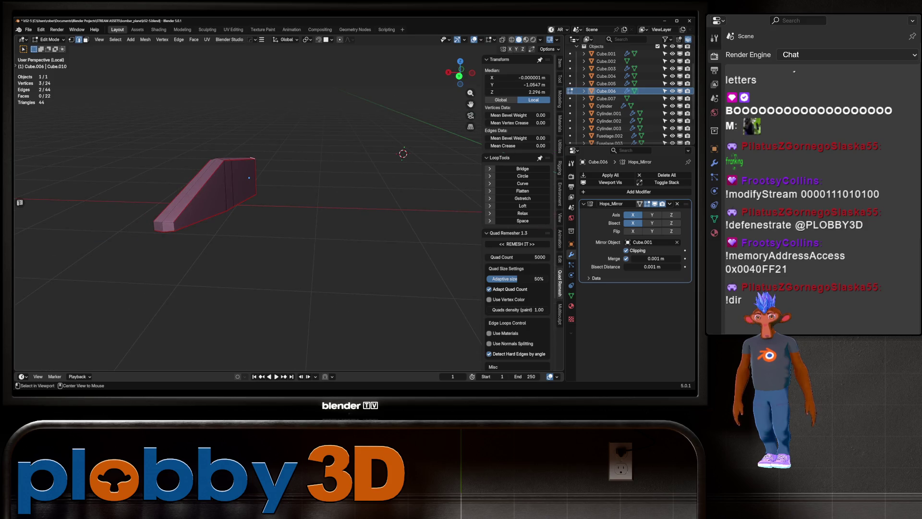
right_click(228, 225)
left_click(229, 226)
- Return to Object Mode and exit local view to show the whole bomber
left_click_drag(403, 154, 326, 219)
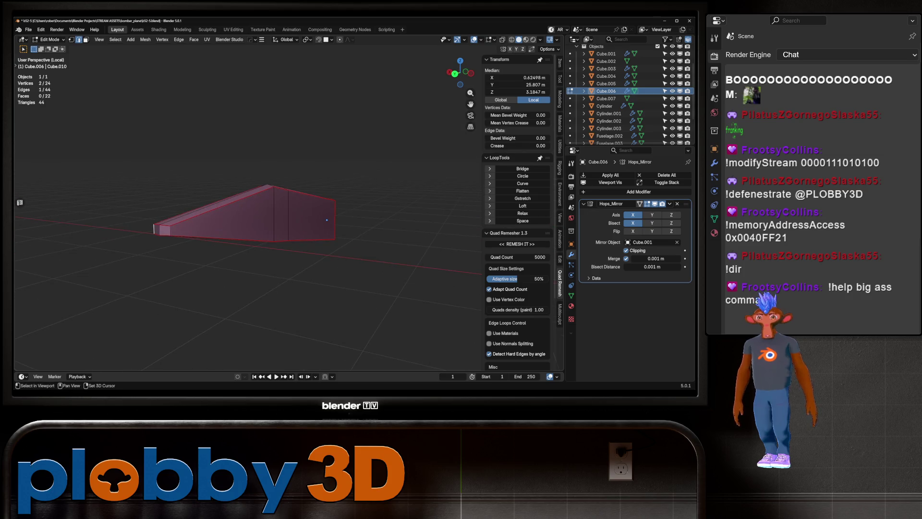
right_click(245, 241)
left_click(245, 242)
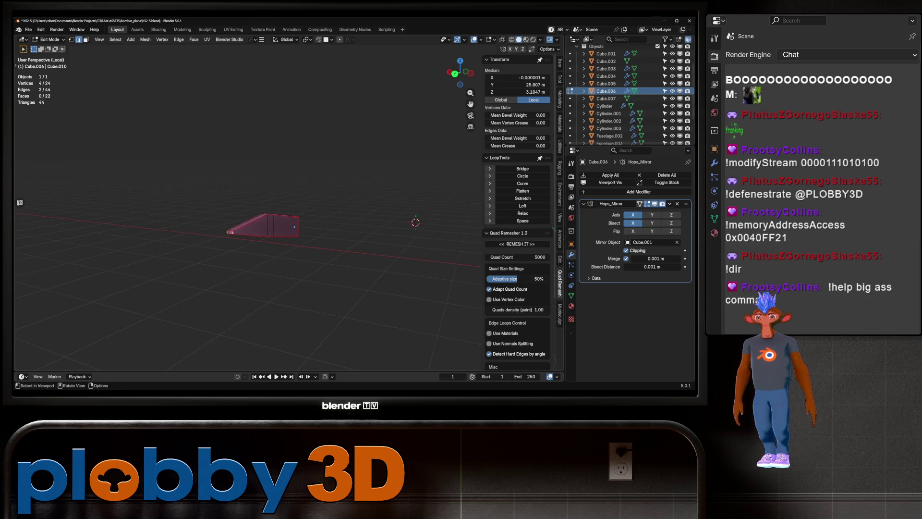
left_click_drag(245, 242, 192, 226)
key("KP_Divide")
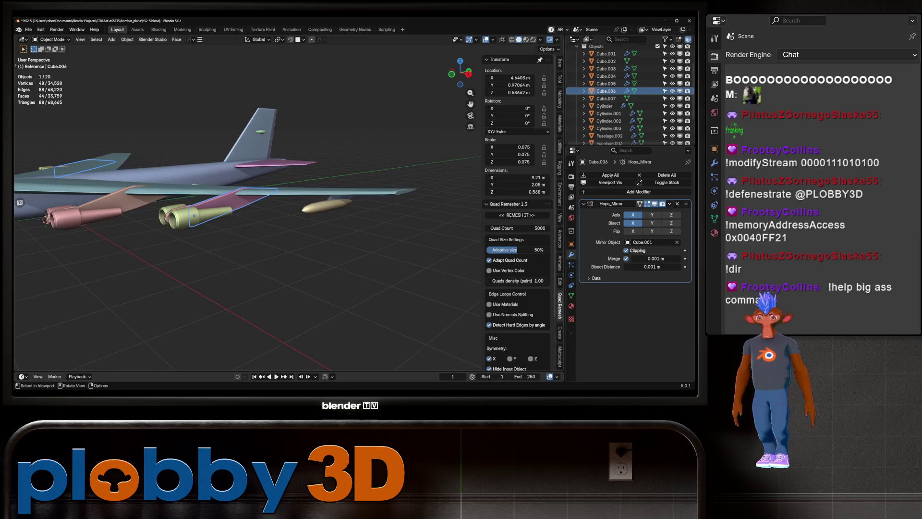
- Mark seams on two lengthwise edge loops of the Fuselage.002 fuel pod
left_click(327, 208)
key("Tab")
key("KP_Decimal")
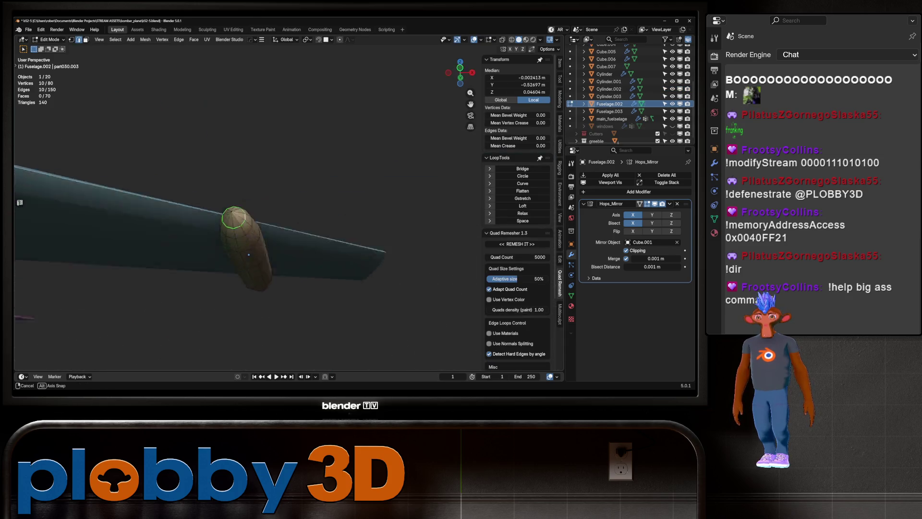
left_click(248, 289)
left_click_drag(247, 288, 247, 259)
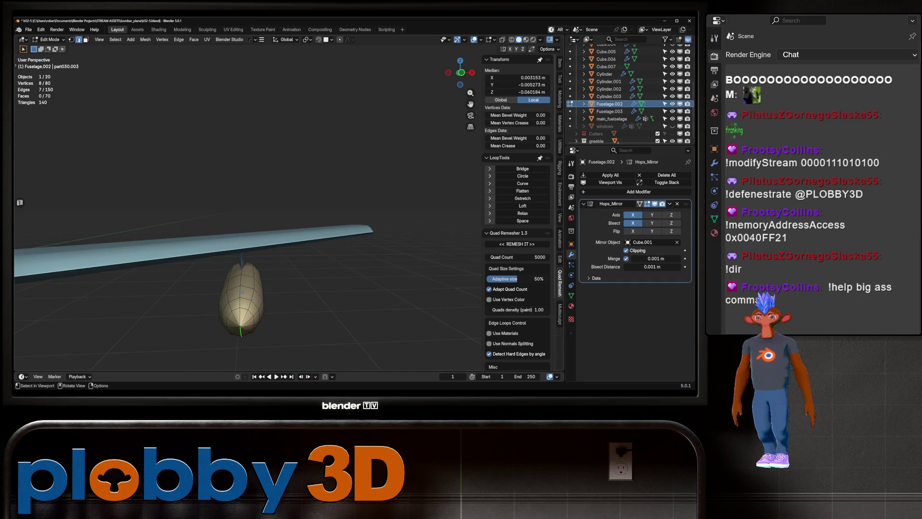
left_click(241, 298)
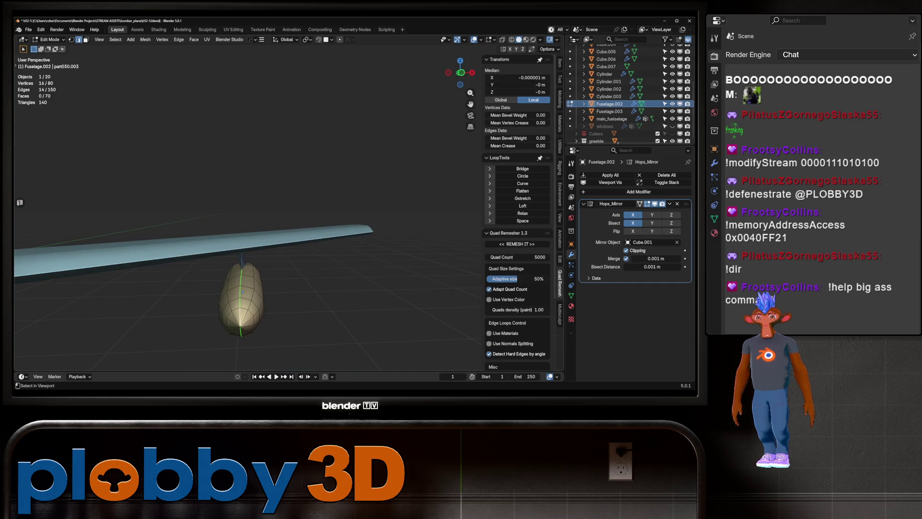
right_click(339, 238)
left_click_drag(339, 238, 201, 163)
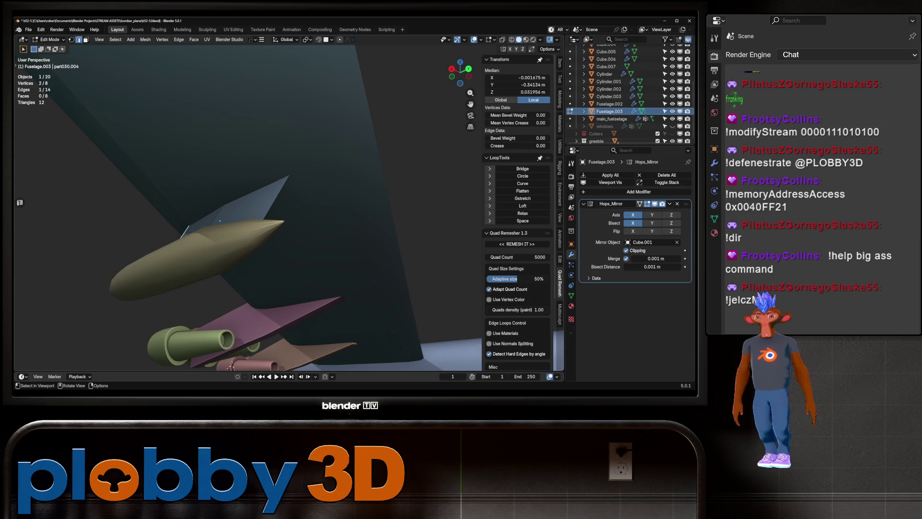
- Isolate the Fuselage.003 panel, grow its edge selection twice, then show the whole bomber
key("slash")
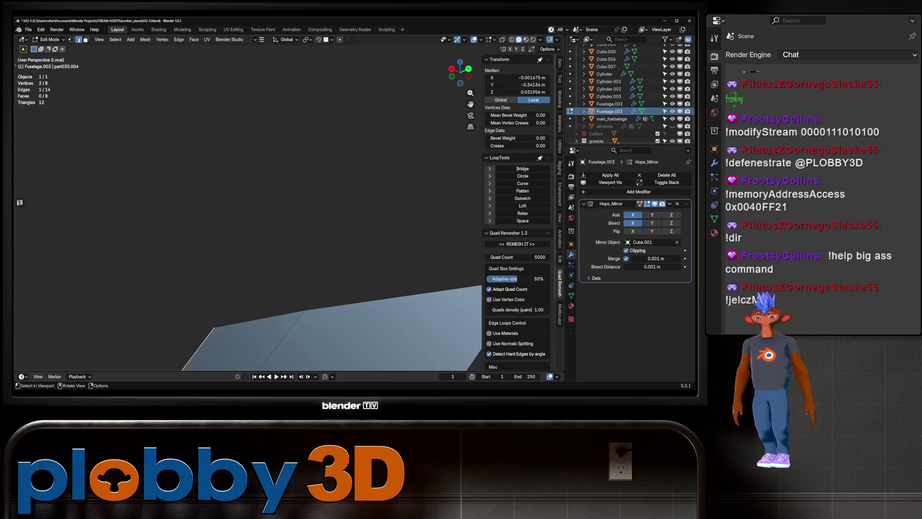
key("ctrl+KP_Add")
left_click_drag(269, 238, 288, 226)
key("ctrl+KP_Add")
key("ctrl+KP_Add")
key("ctrl+KP_Add")
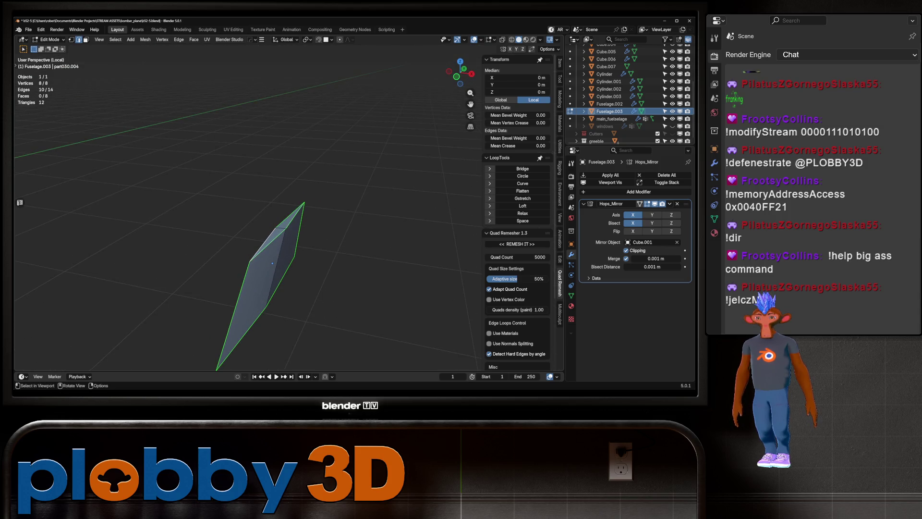
key("KP_Divide")
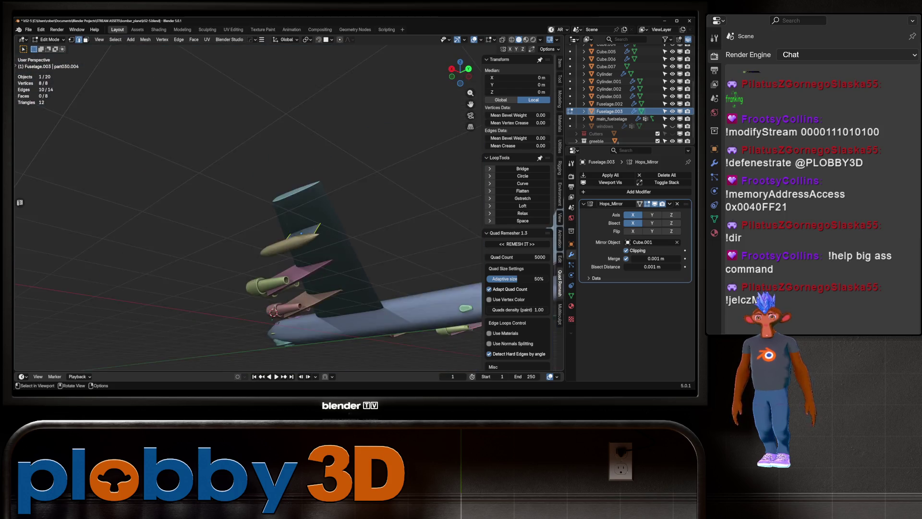
key("alt+q")
- Mark seams on the isolated Cube.001 wing's edge loops and end cap, then deselect all
key("KP_Divide")
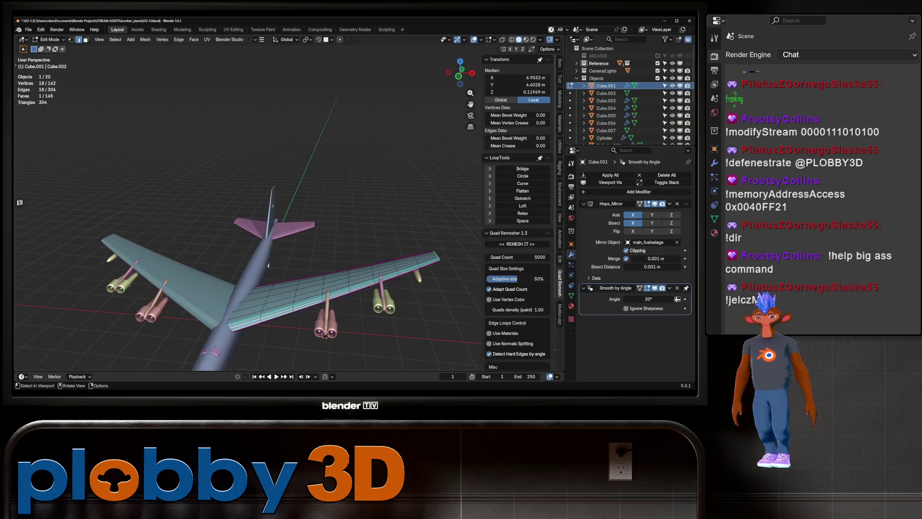
scroll("up", 3)
left_click_drag(337, 216, 289, 178)
left_click(336, 166)
scroll("up", 3)
left_click(144, 193)
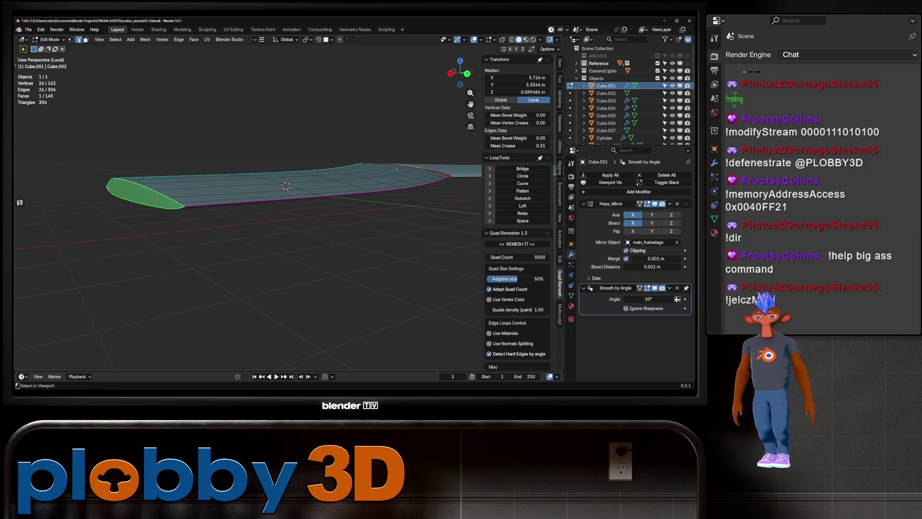
left_click(317, 193)
right_click(346, 267)
left_click(346, 268)
key("alt+a")
- Exit local view into Object Mode and select the Fuselage.012 engine part
left_click_drag(240, 192, 264, 168)
key("KP_Divide")
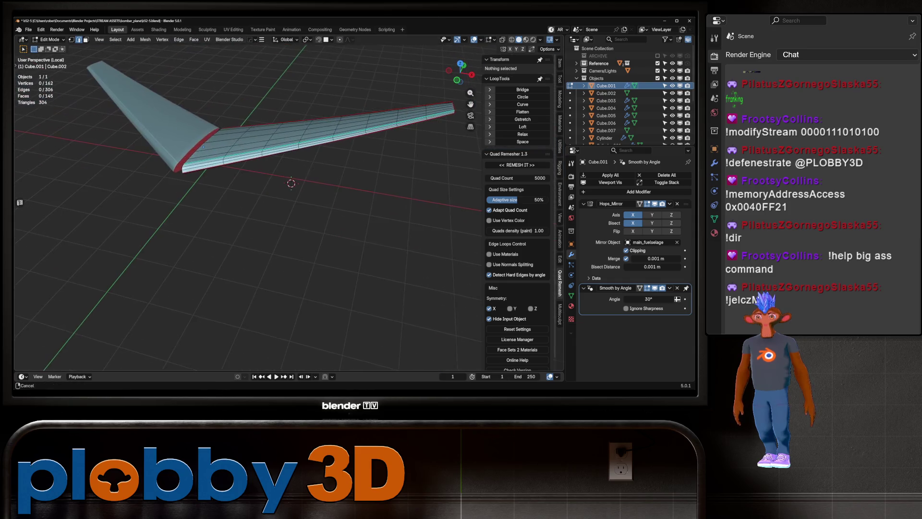
key("Tab")
left_click_drag(240, 216, 261, 160)
left_click(240, 221)
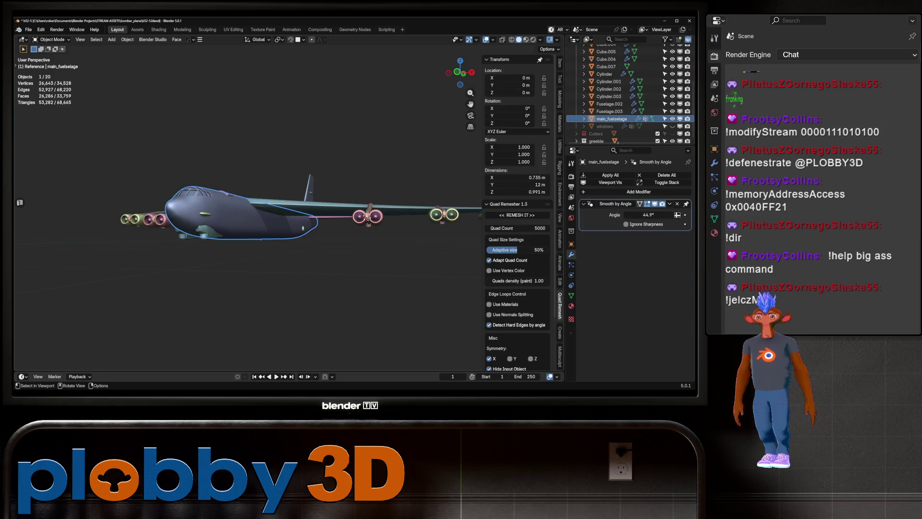
left_click(368, 217)
- Isolate the Fuselage.012 nacelle in Edit Mode and select an edge on its open top
key("Tab")
key("KP_Decimal")
left_click_drag(241, 216, 259, 202)
key("KP_Divide")
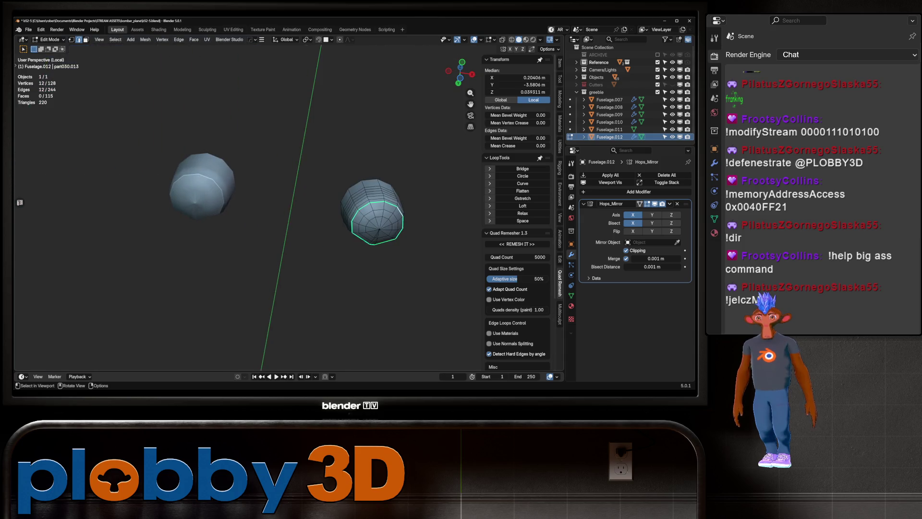
key("KP_Decimal")
left_click_drag(336, 216, 336, 173)
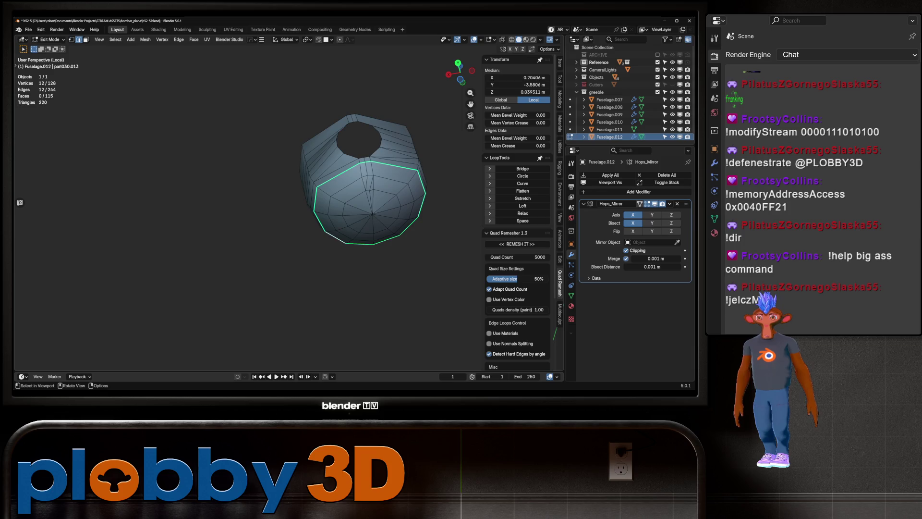
left_click(360, 163)
left_click(373, 214)
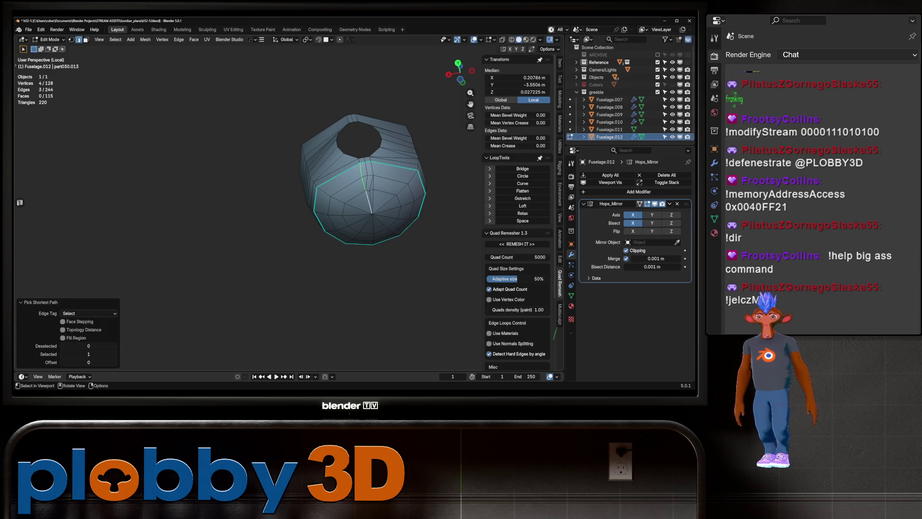
left_click(371, 187)
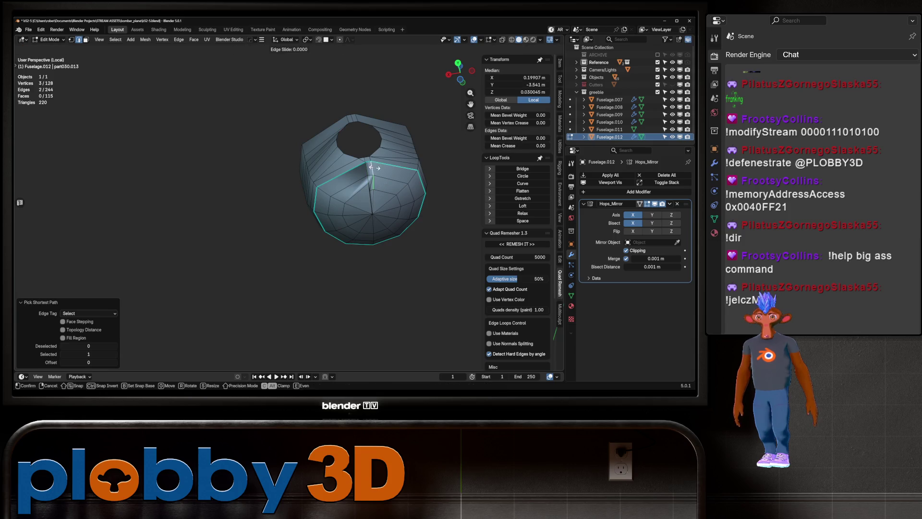
- Merge the whole nacelle mesh by distance, removing 55 duplicate vertices
key("a")
key("m")
key("Return")
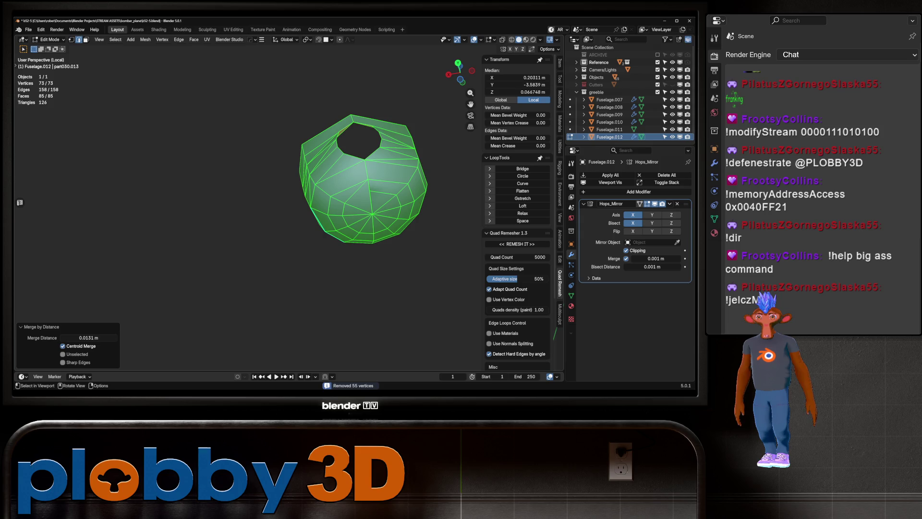
key("Tab")
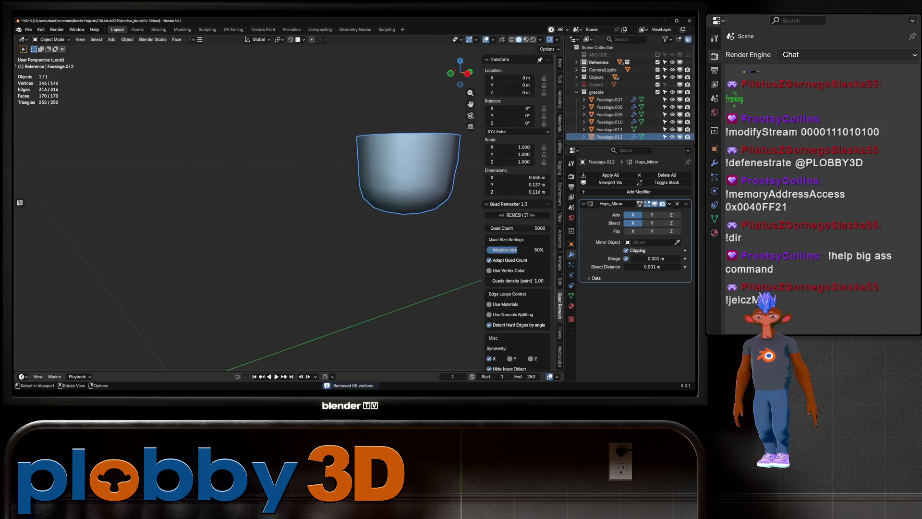
key("Tab")
- Switch to edge select and pick edge loops around the nacelle's lower cup
key("KP_Decimal")
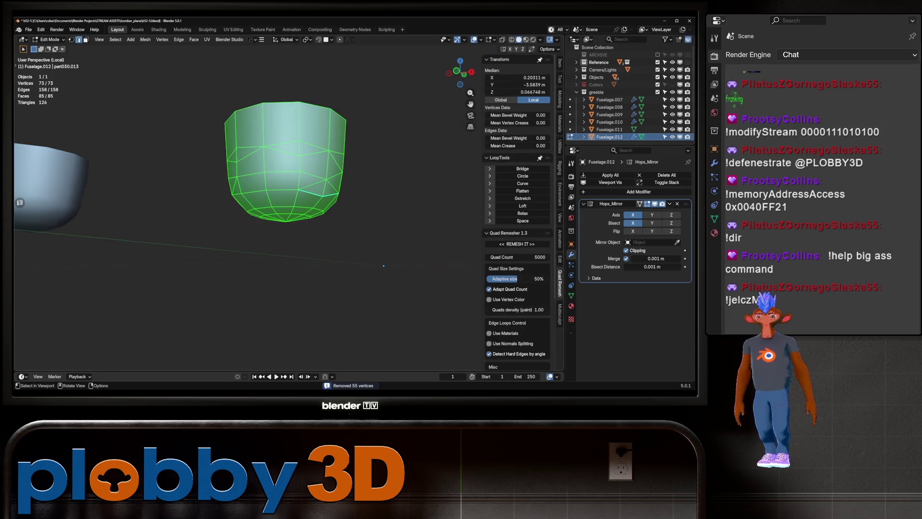
left_click(317, 194)
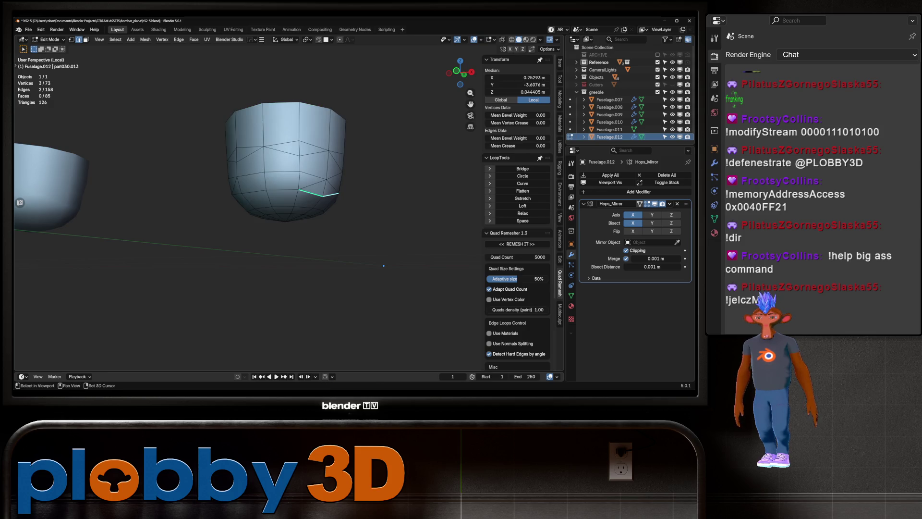
key("2")
left_click(312, 193)
left_click_drag(312, 194, 307, 218)
key("Tab")
scroll("down", 3)
key("Tab")
- Select vertical and horizontal loops on the right cup, then exit to Object Mode and the full fuselage
left_click(321, 237)
left_click(293, 236)
left_click(312, 241)
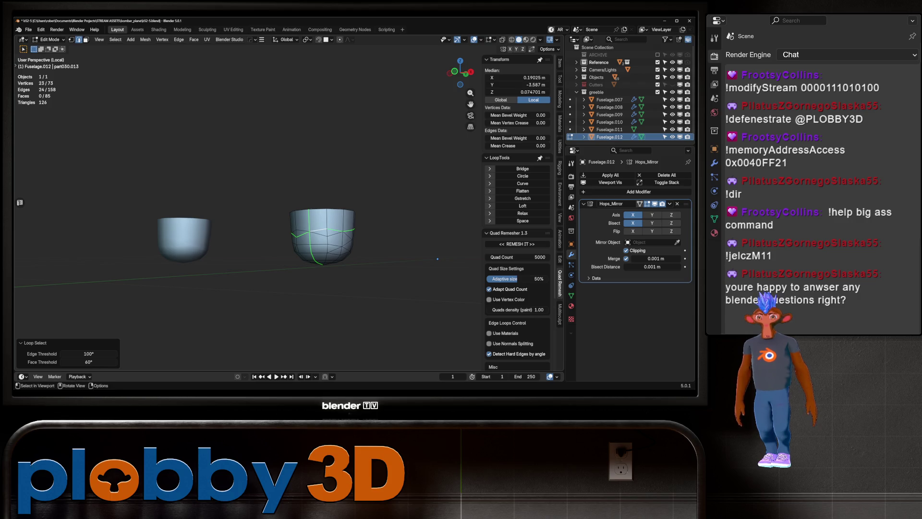
left_click(319, 229)
key("Tab")
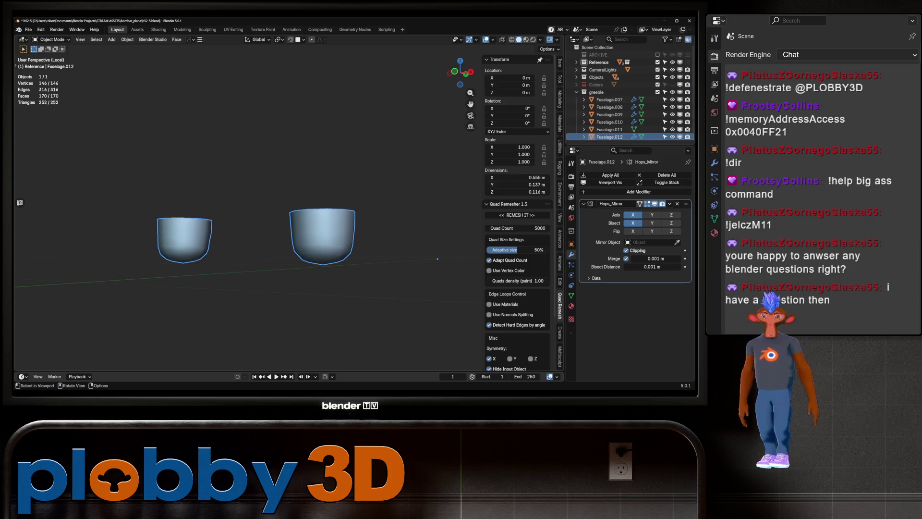
key("KP_Divide")
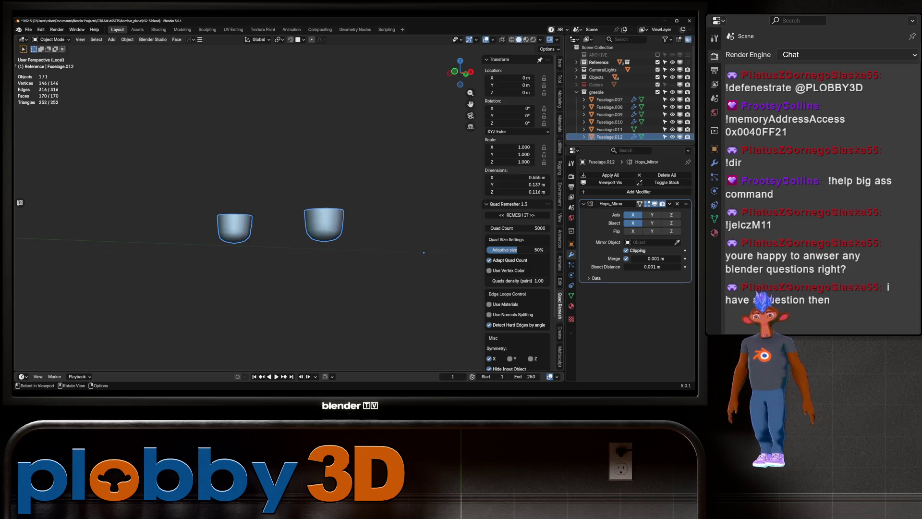
left_click_drag(240, 193, 318, 168)
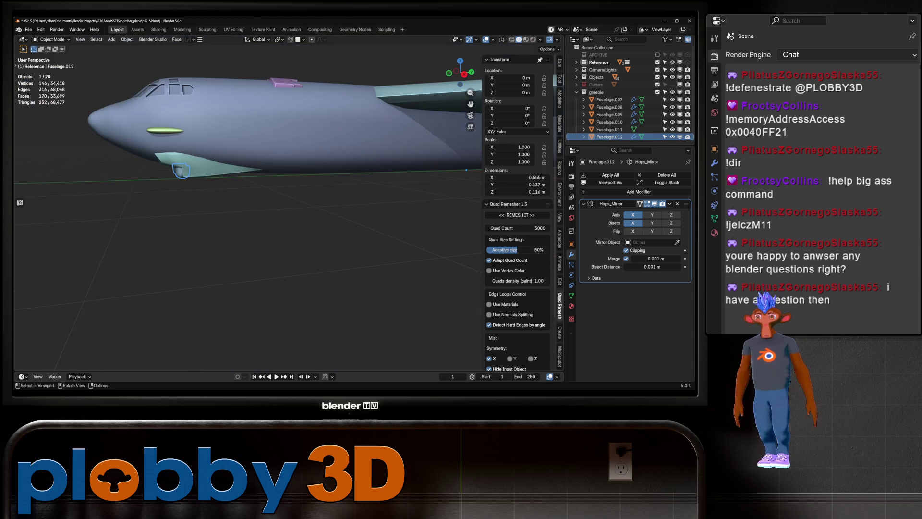
- In local view, mark a UV seam along an edge loop around the green pod Fuselage.007
left_click(609, 100)
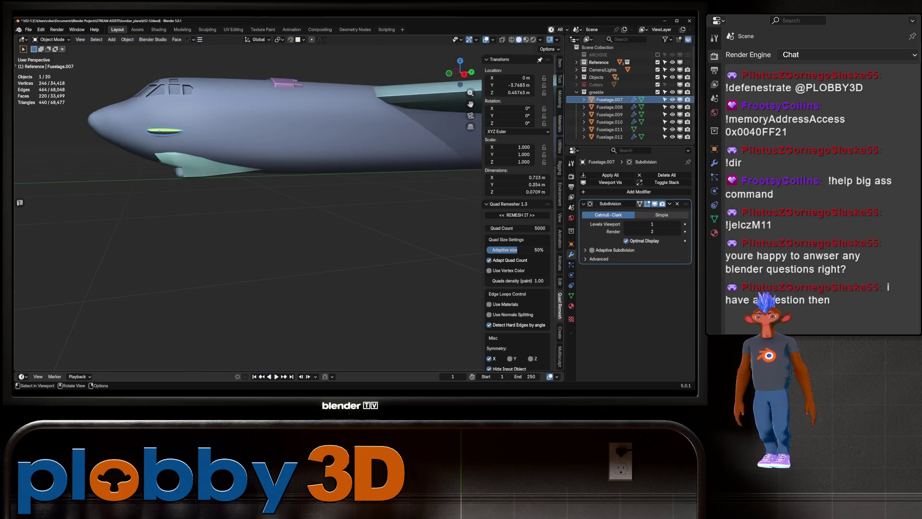
key("KP_Divide")
key("Tab")
left_click_drag(249, 212, 368, 221)
left_click(324, 224)
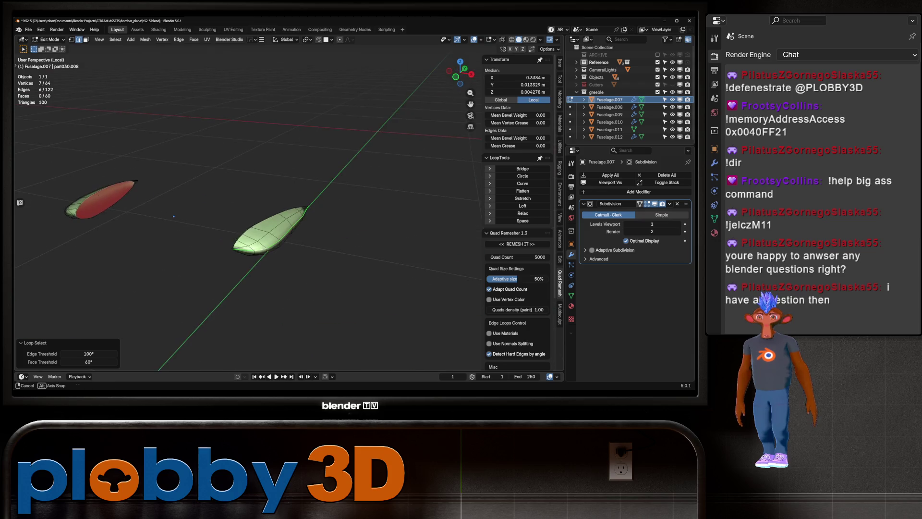
key("u")
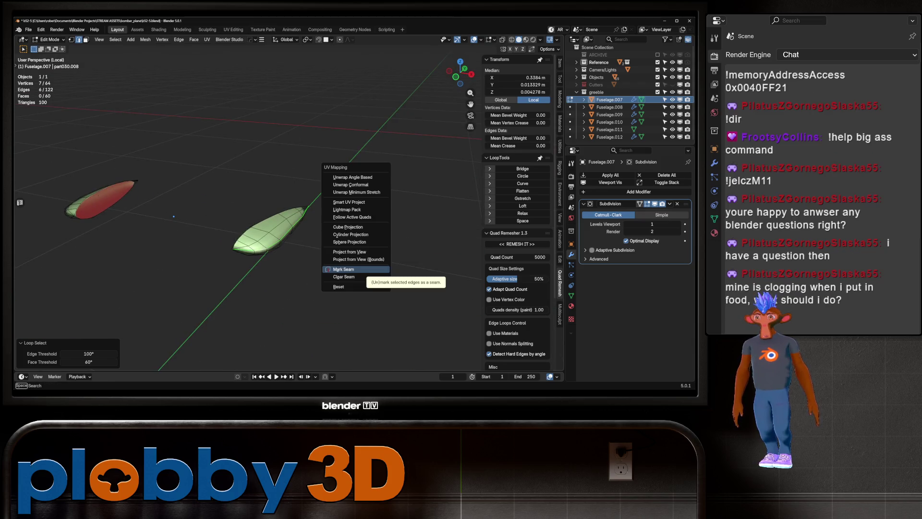
left_click(344, 269)
key("Tab")
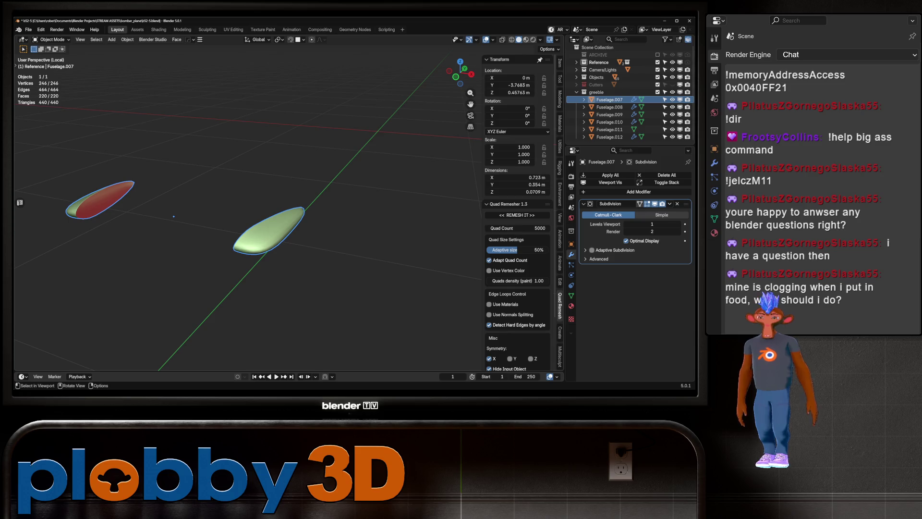
key("KP_Divide")
- From a low side view, select the small green bump Fuselage.010 and try its face options
left_click_drag(240, 216, 183, 160)
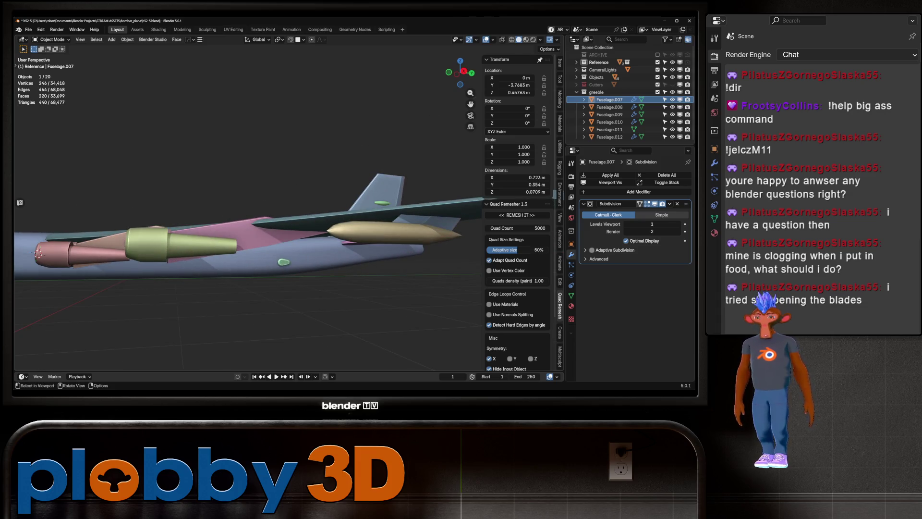
scroll("up", 3)
left_click(271, 263)
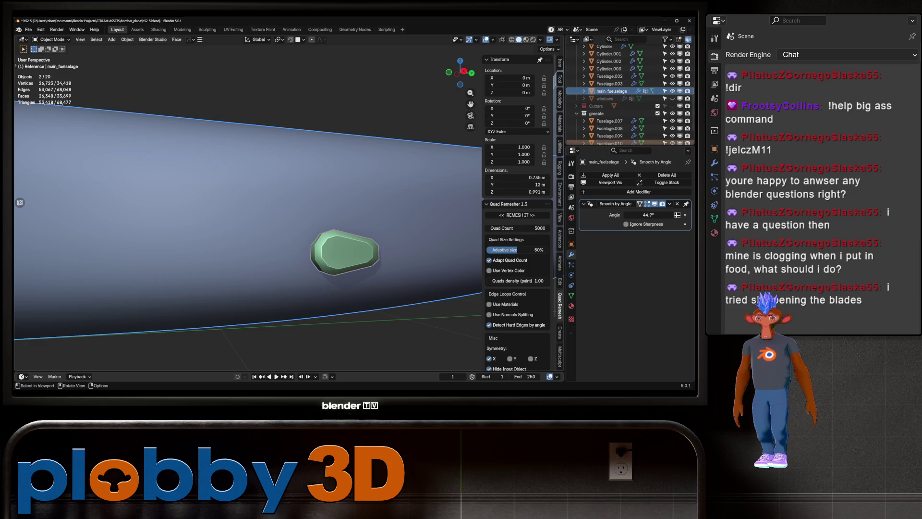
left_click(345, 253)
key("Tab")
right_click(379, 183)
left_click(389, 268)
key("Tab")
scroll("down", 3)
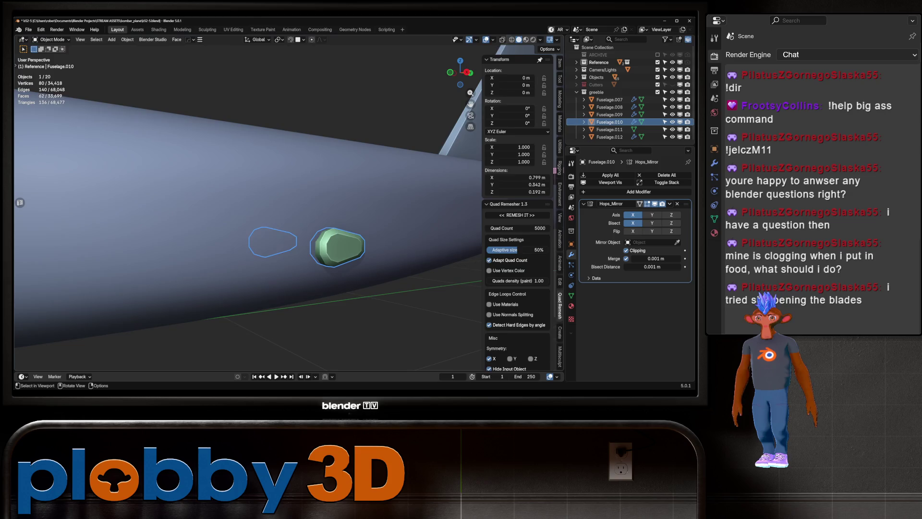
- Mark a UV seam along the edges outlining the green bump
key("Tab")
left_click_drag(336, 240, 269, 212)
left_click(346, 217)
left_click(332, 236)
key("u")
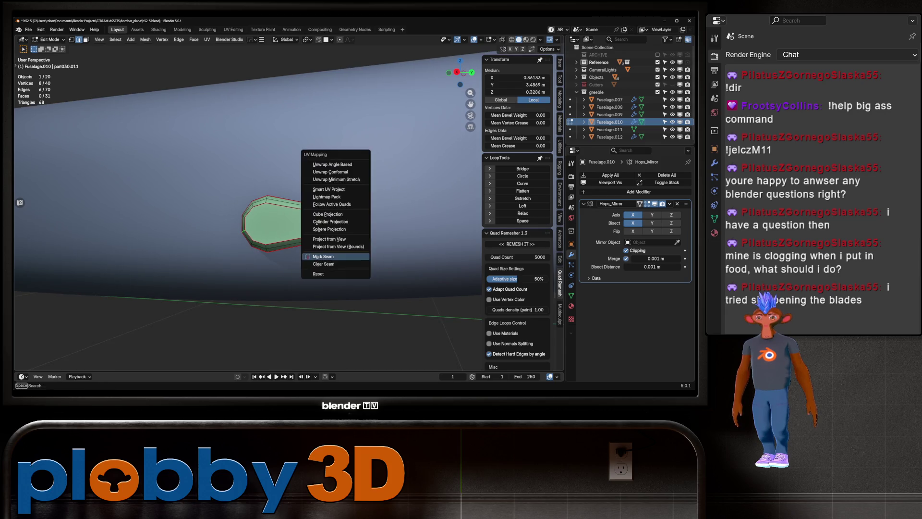
left_click(323, 257)
key("Tab")
- Orbit and zoom the view toward the bomber's tail
scroll("down", 3)
left_click_drag(269, 216, 216, 224)
scroll("up", 3)
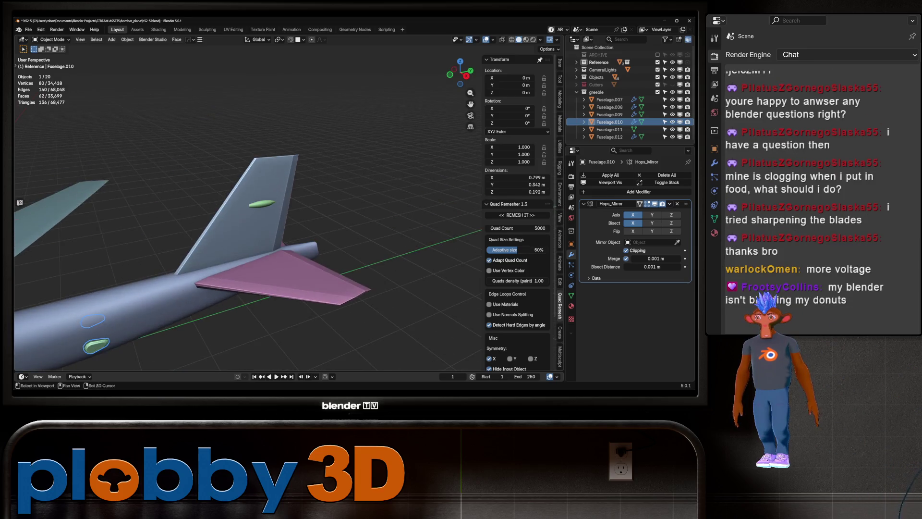
scroll("up", 3)
right_click(276, 271)
key("Escape")
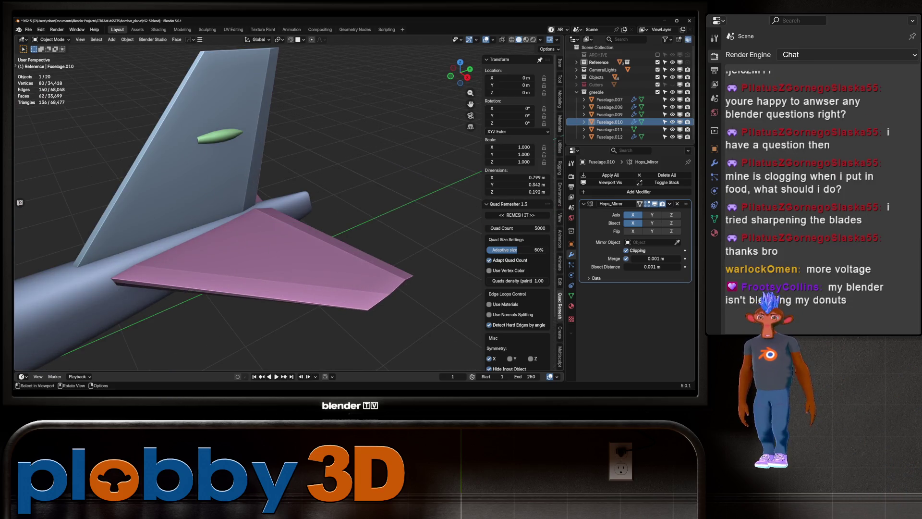
- Mark UV seams along two edge loops on the pink tail wing
left_click(276, 271)
key("Tab")
left_click_drag(276, 271, 202, 211)
left_click(174, 230)
left_click(152, 205)
key("u")
left_click(332, 269)
- Inspect the tail fin from several angles, selecting a fin edge, then leave Edit Mode
left_click_drag(331, 269, 269, 230)
left_click(287, 192)
left_click_drag(287, 192, 374, 99)
right_click(375, 98)
key("Escape")
scroll("down", 3)
left_click_drag(288, 217, 216, 188)
key("Tab")
- Select main_fuselage and browse its Item and Tool tabs in the sidebar
left_click(226, 211)
left_click_drag(478, 245, 355, 202)
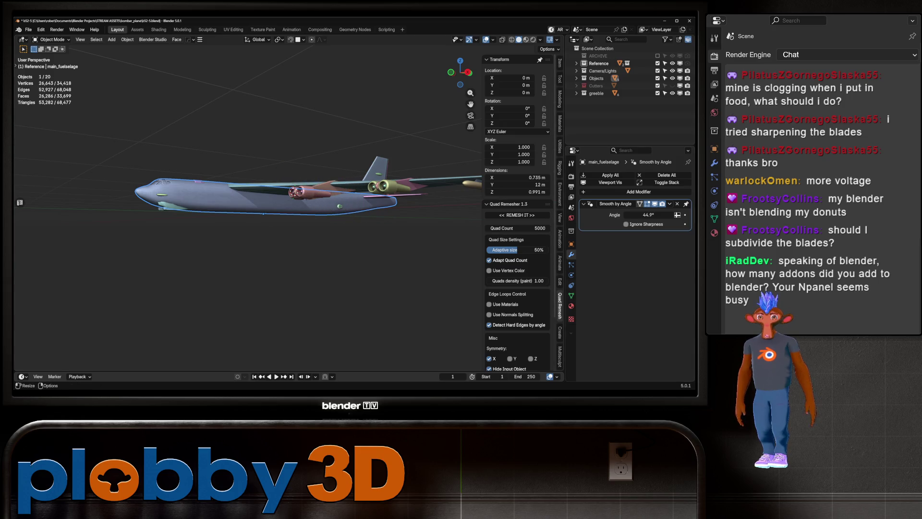
left_click(560, 62)
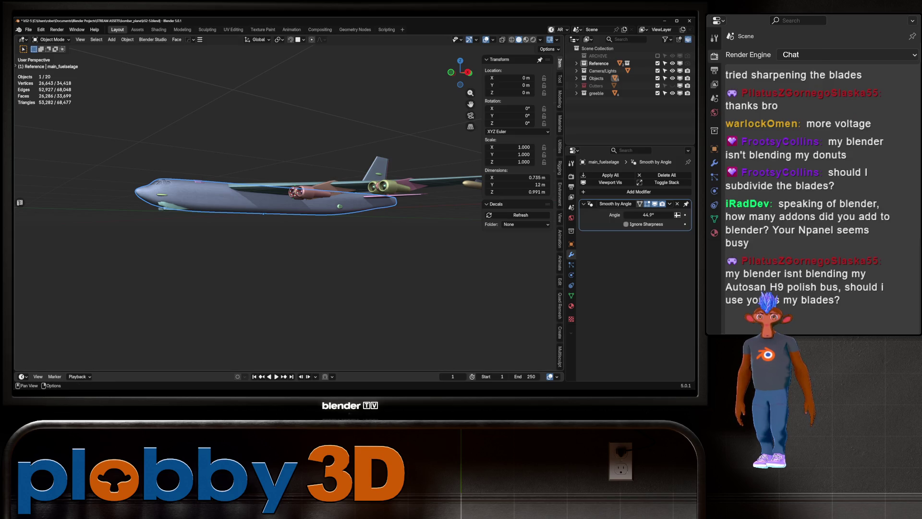
left_click(560, 99)
scroll("down", 3)
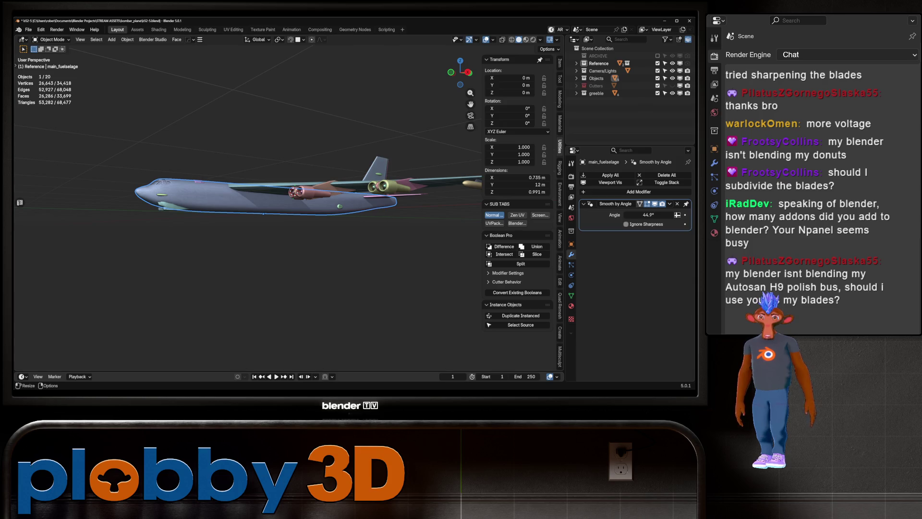
- Open the Preferences window from the Edit menu to the Add-ons section
scroll("down", 3)
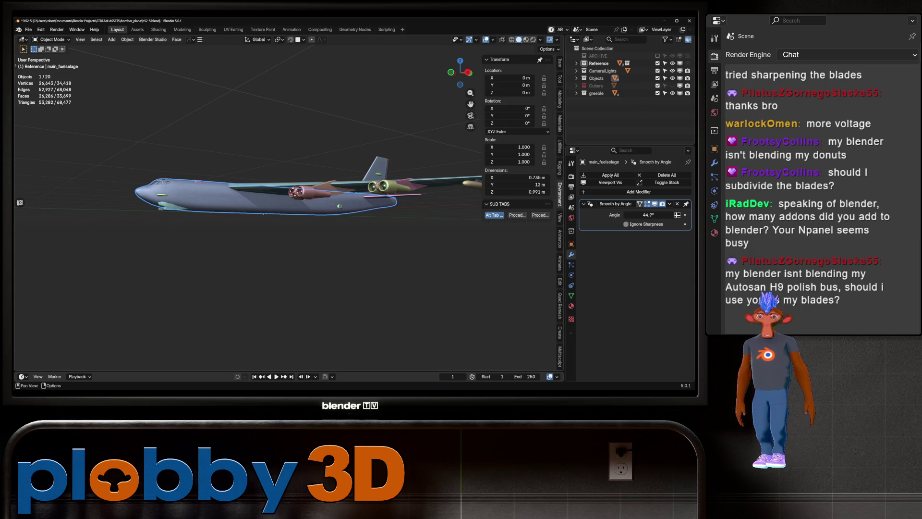
left_click(41, 29)
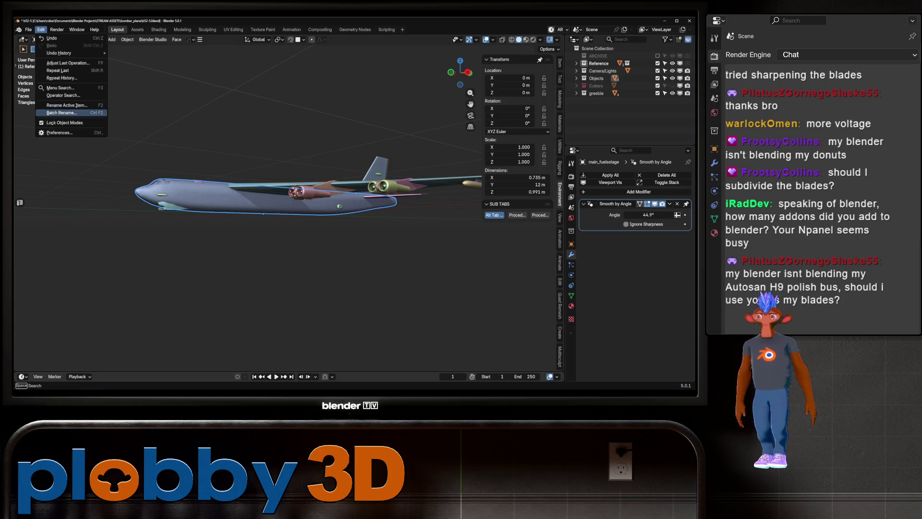
left_click(60, 133)
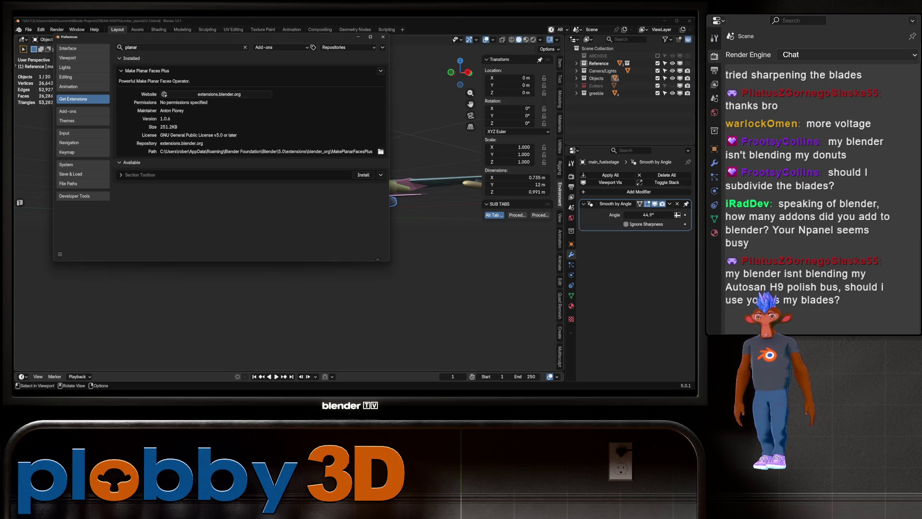
left_click(82, 111)
- Scroll through the installed add-ons list, then close Preferences
scroll("down", 3)
scroll("down", 3)
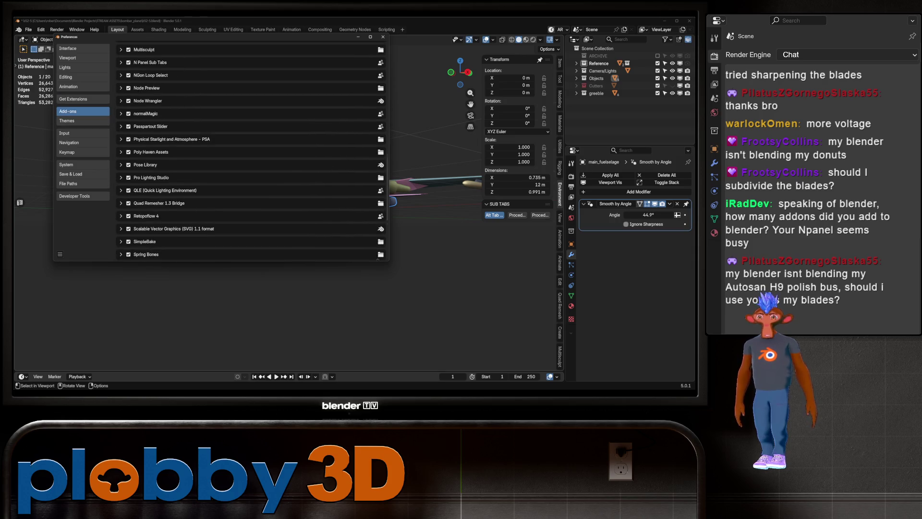
scroll("up", 3)
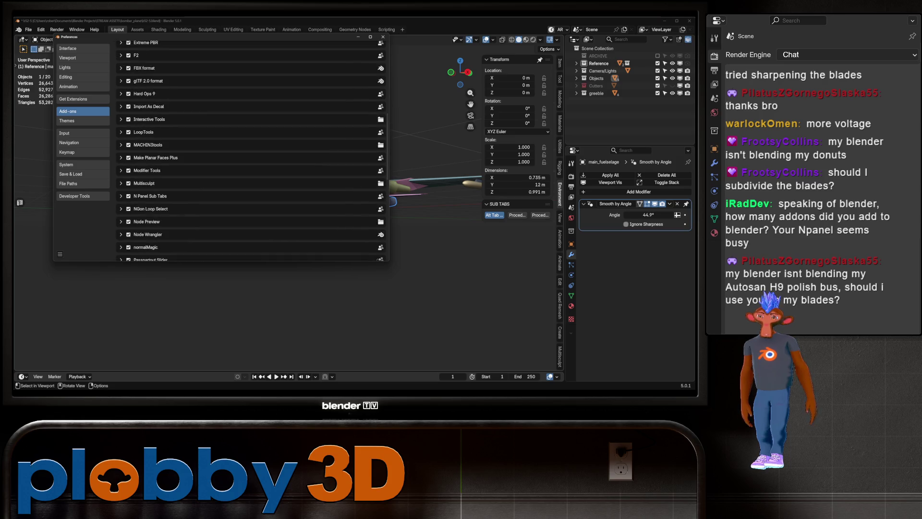
scroll("down", 3)
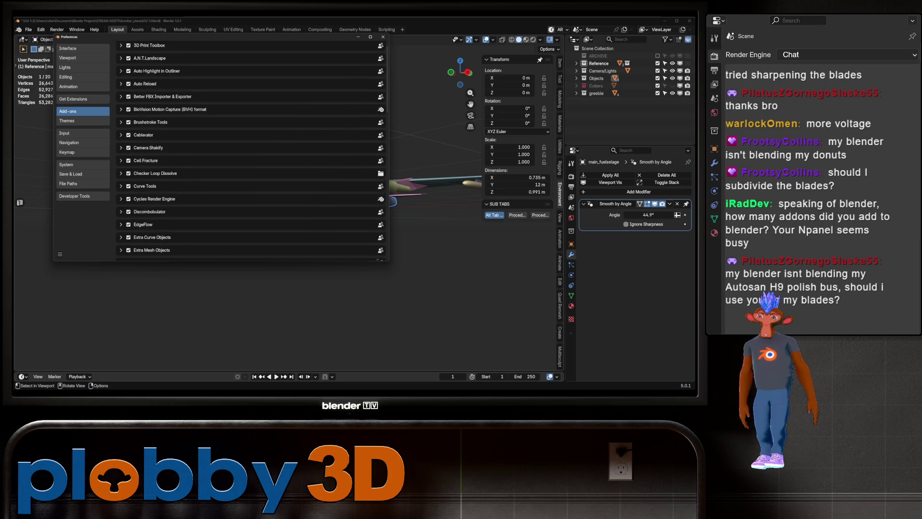
scroll("down", 3)
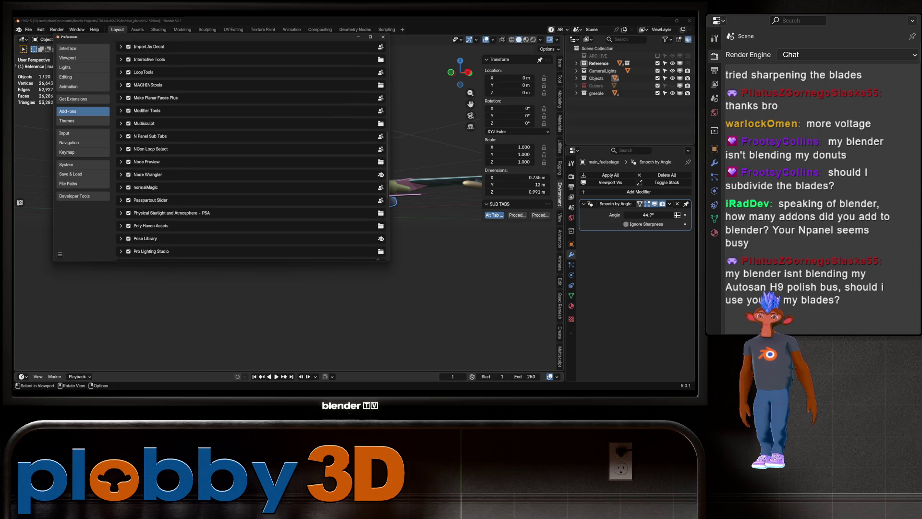
scroll("up", 3)
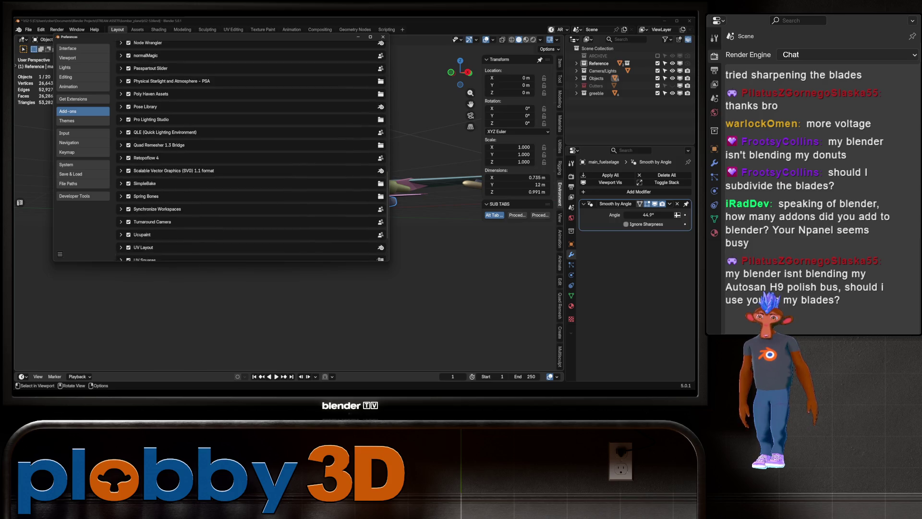
scroll("up", 3)
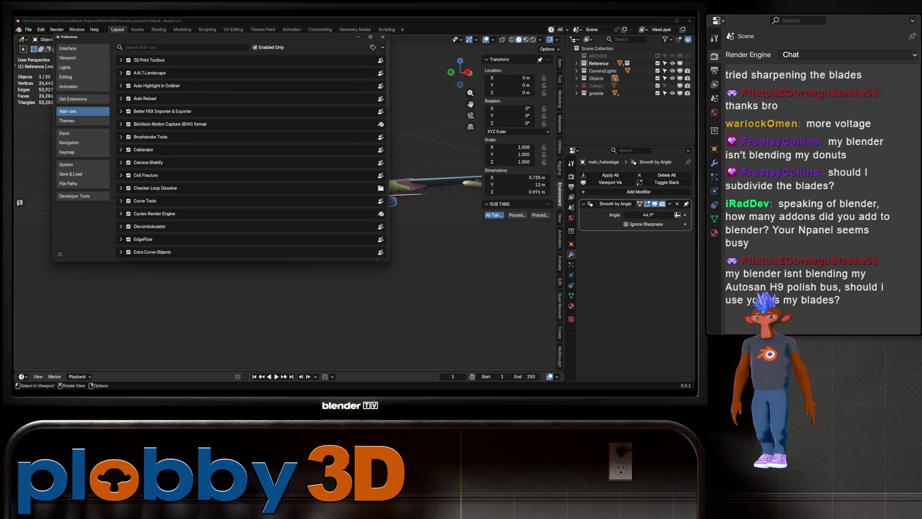
scroll("down", 3)
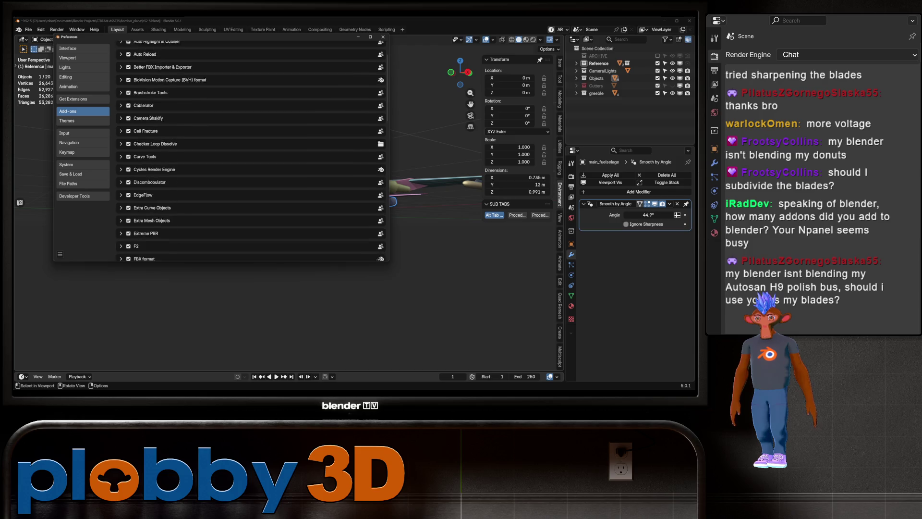
scroll("down", 3)
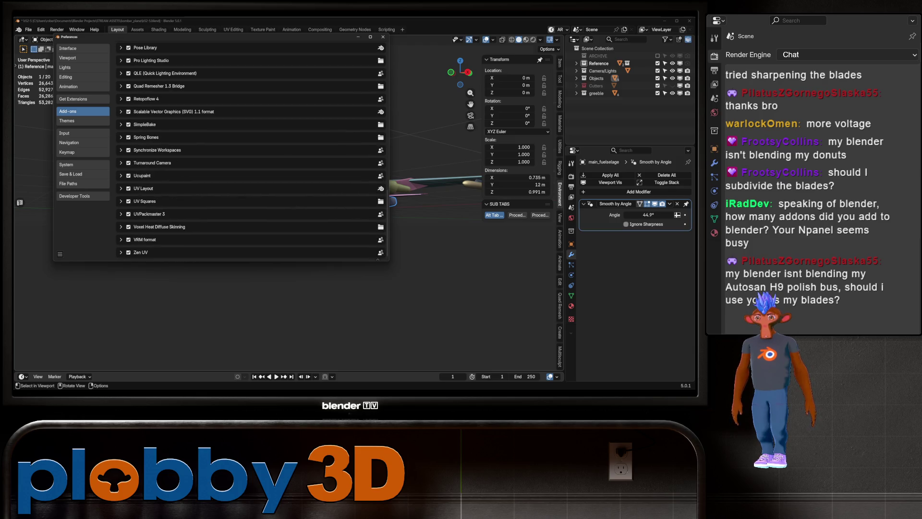
left_click(383, 37)
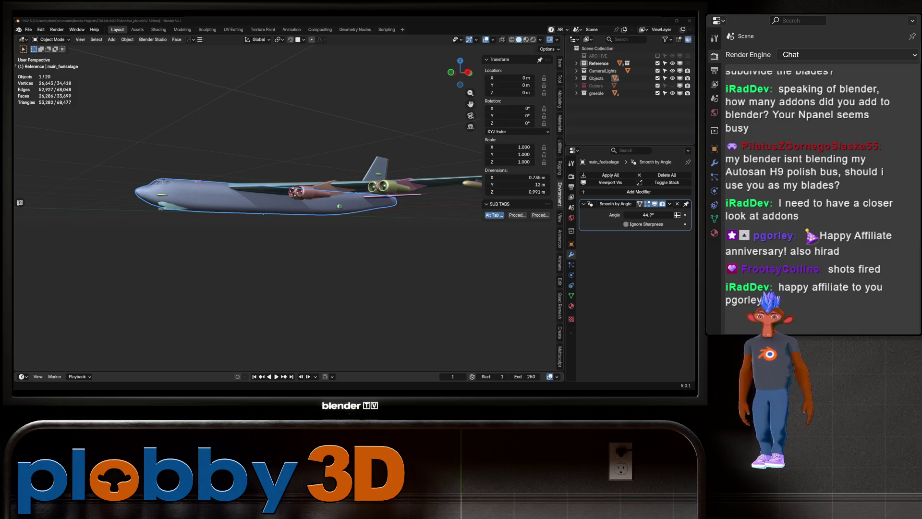
- Open the Edit menu again
left_click(41, 30)
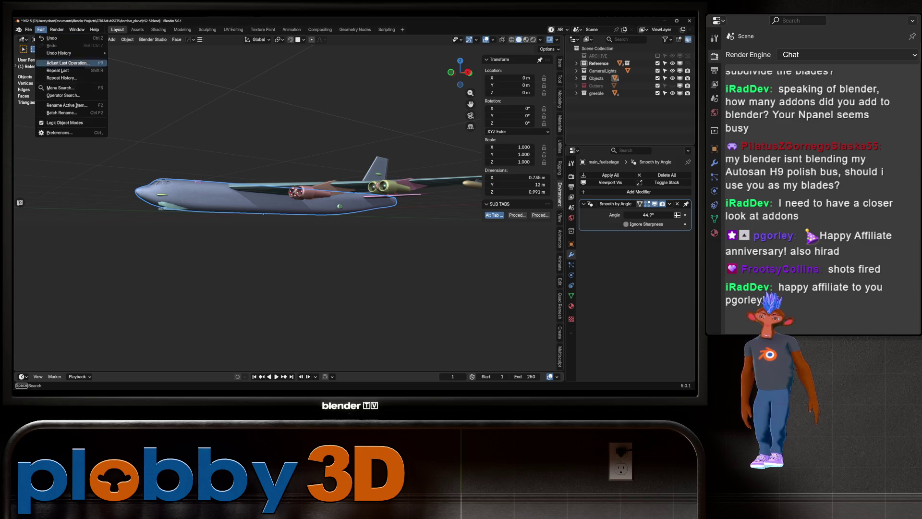
left_click(59, 133)
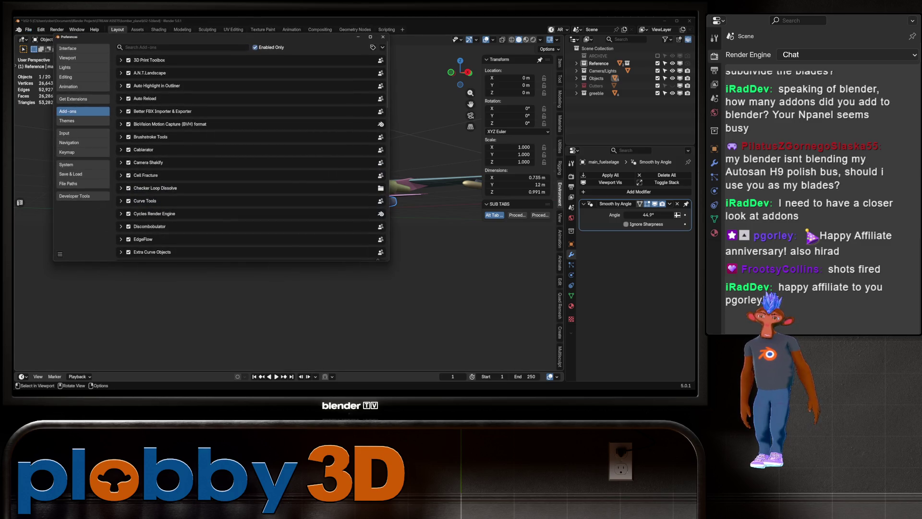
scroll("down", 3)
scroll("down", 3)
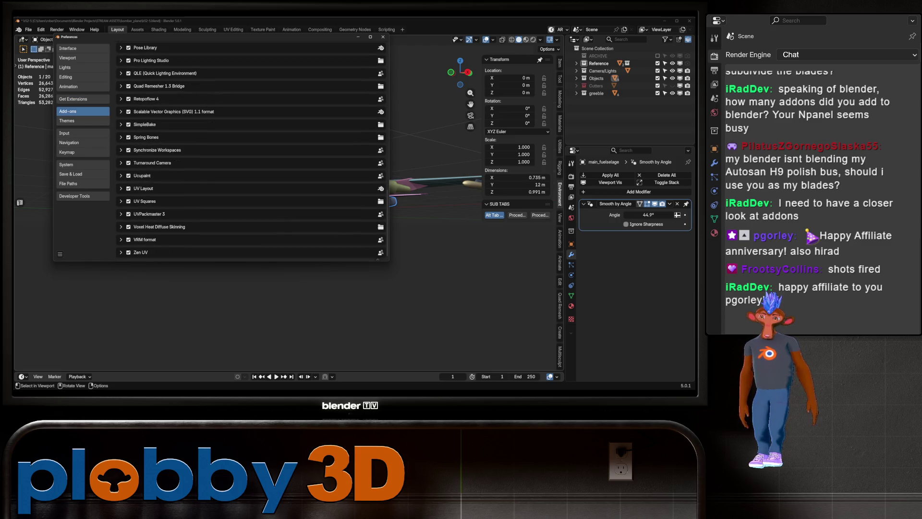
scroll("up", 3)
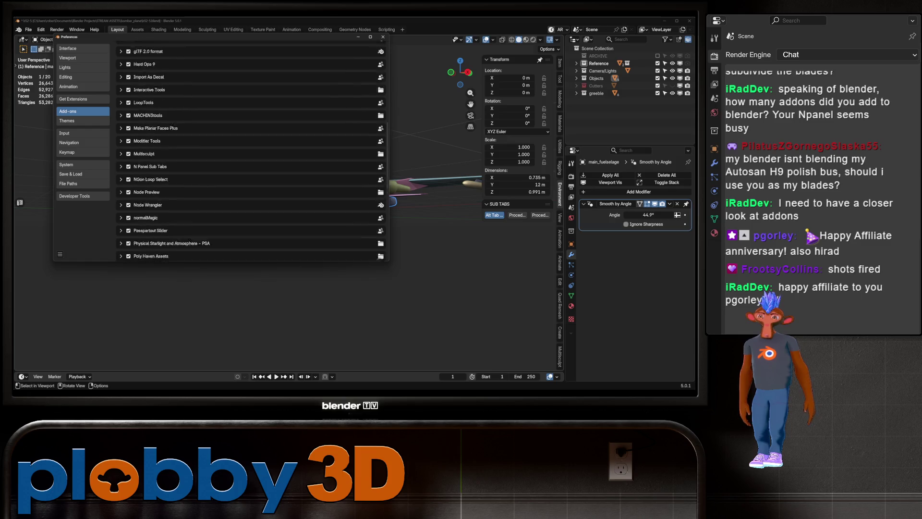
left_click(383, 37)
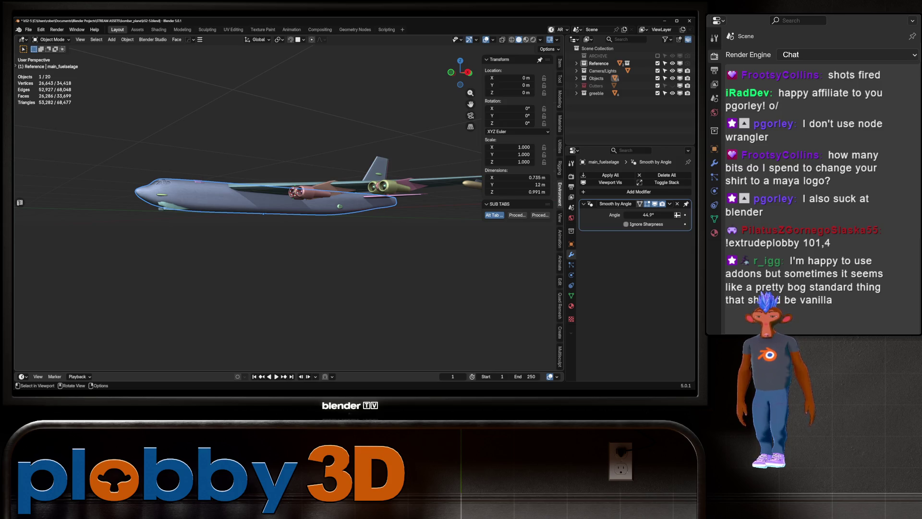
left_click(41, 29)
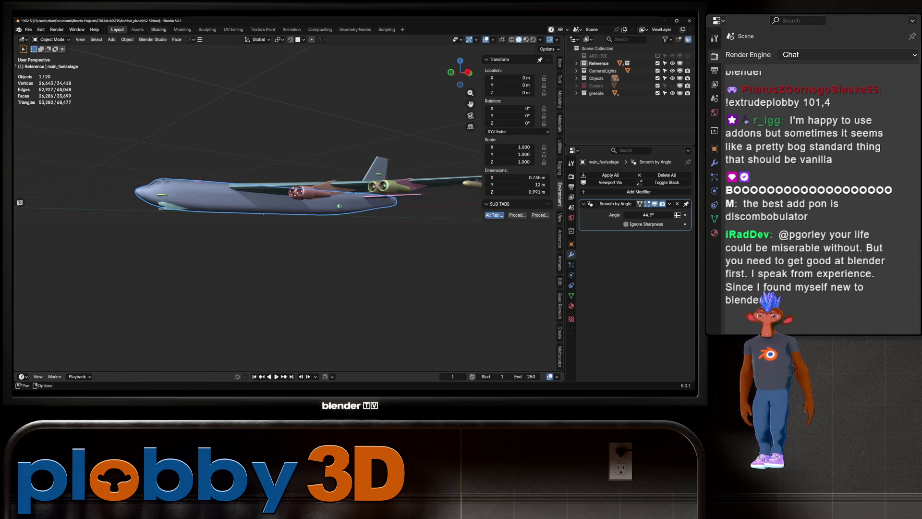
- In the Shading workspace, create a new fuselage material, then try and discard an image texture setup
left_click(159, 30)
left_click(363, 237)
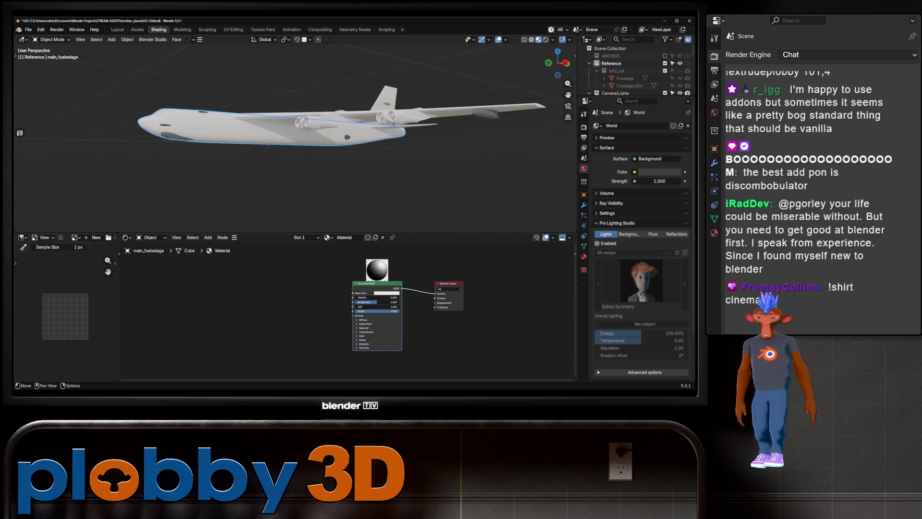
key("ctrl+t")
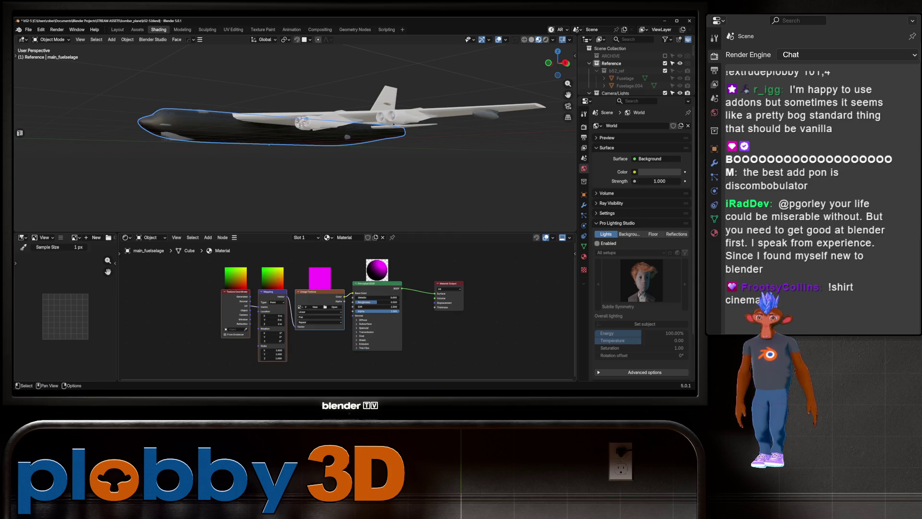
left_click(316, 306)
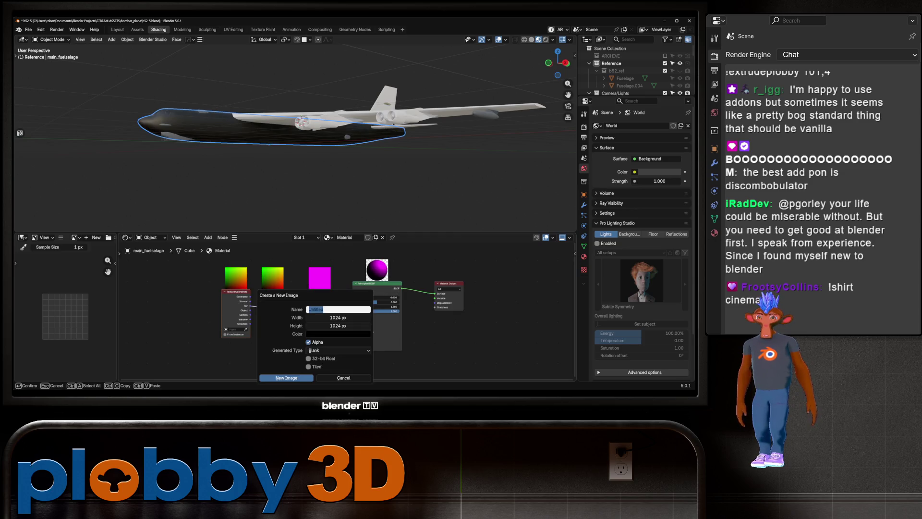
key("Escape")
key("Escape")
key("ctrl+x")
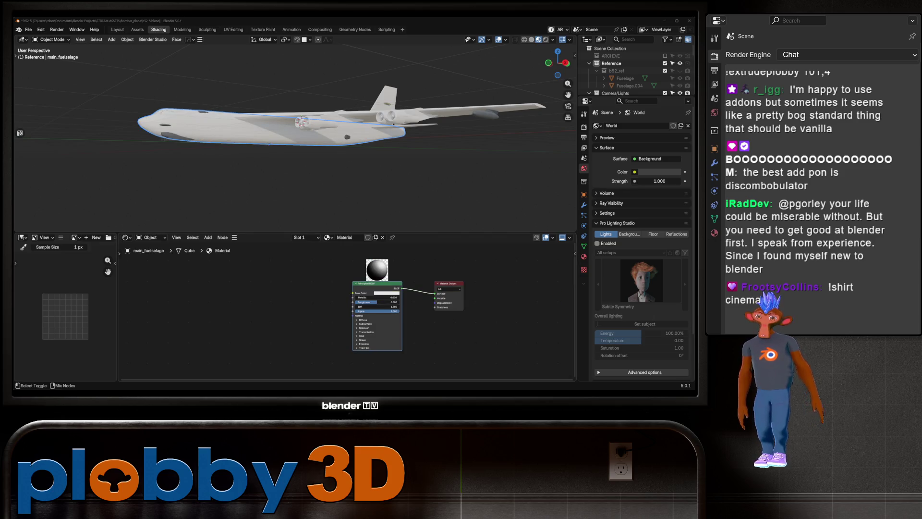
- Try Node Wrangler's texture set setup and cancel its file browser without loading textures
key("ctrl+shift+t")
left_click_drag(120, 77, 160, 98)
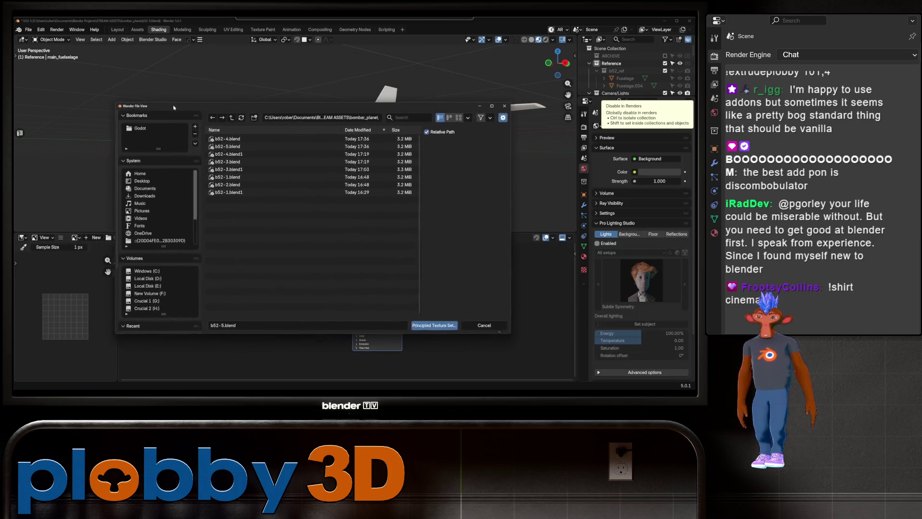
key("Escape")
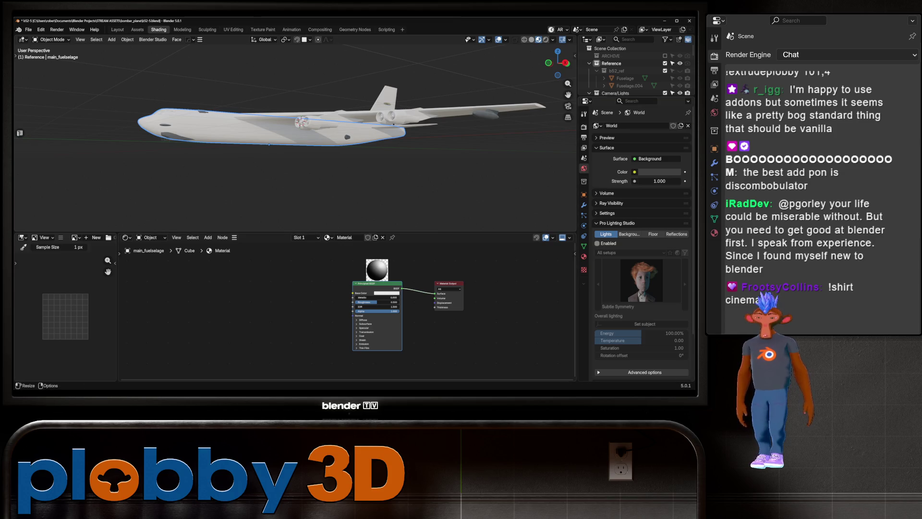
key("shift+a")
- Add a Noise Texture node and connect its Color to the Base Color
mouse_move(206, 300)
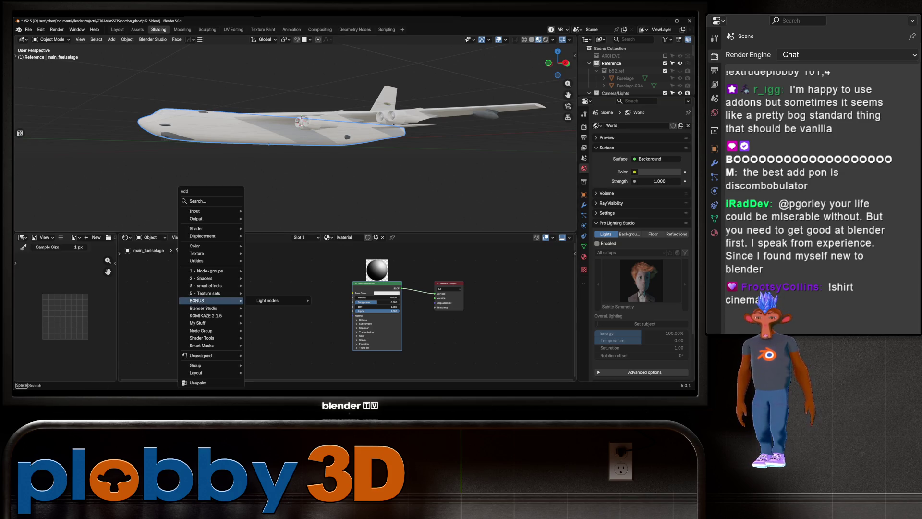
type("noi")
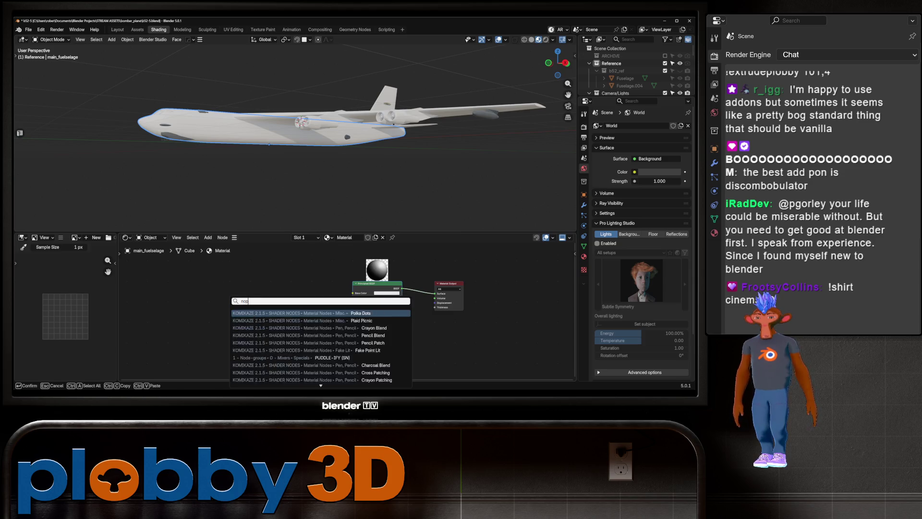
type("se tex")
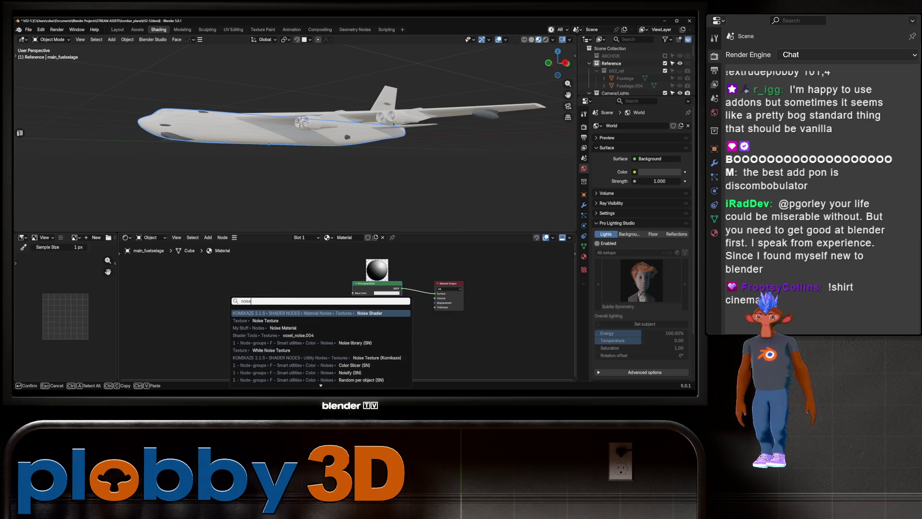
key("Return")
key("Return")
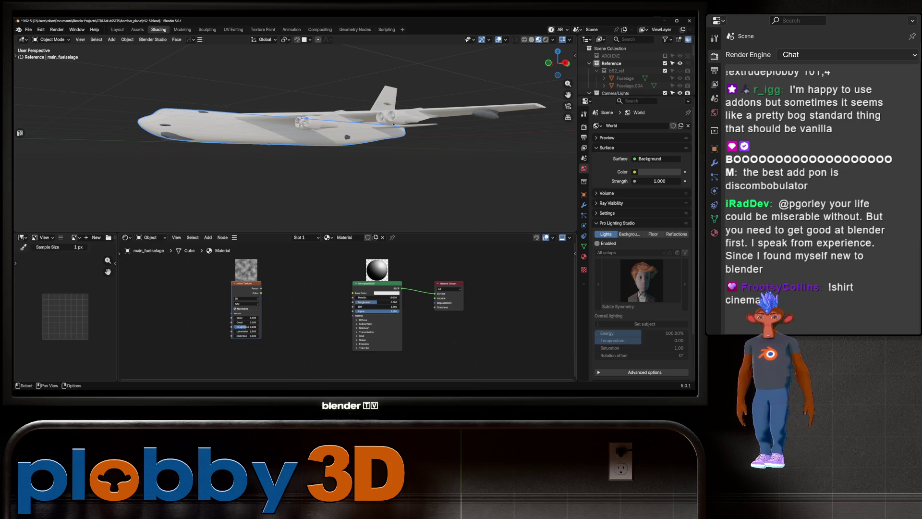
left_click_drag(260, 289, 353, 292)
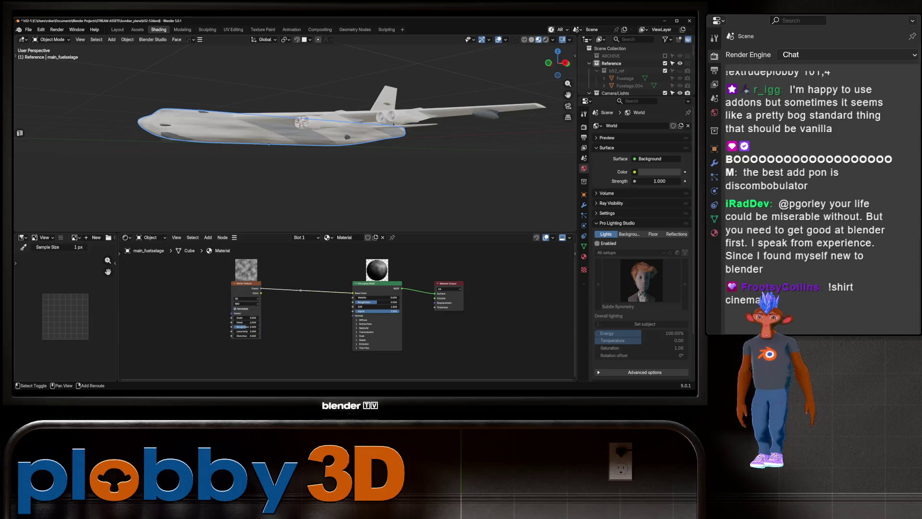
scroll("up", 3)
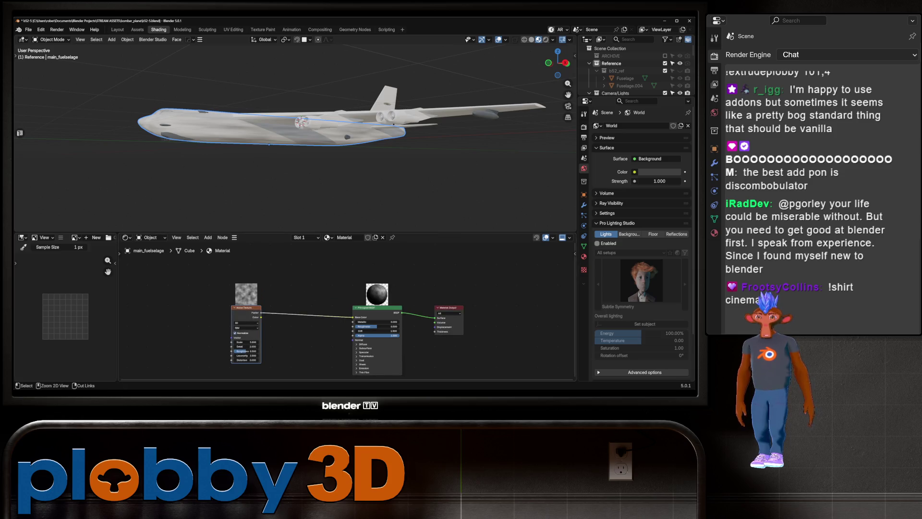
left_click_drag(300, 307, 303, 325)
key("ctrl+z")
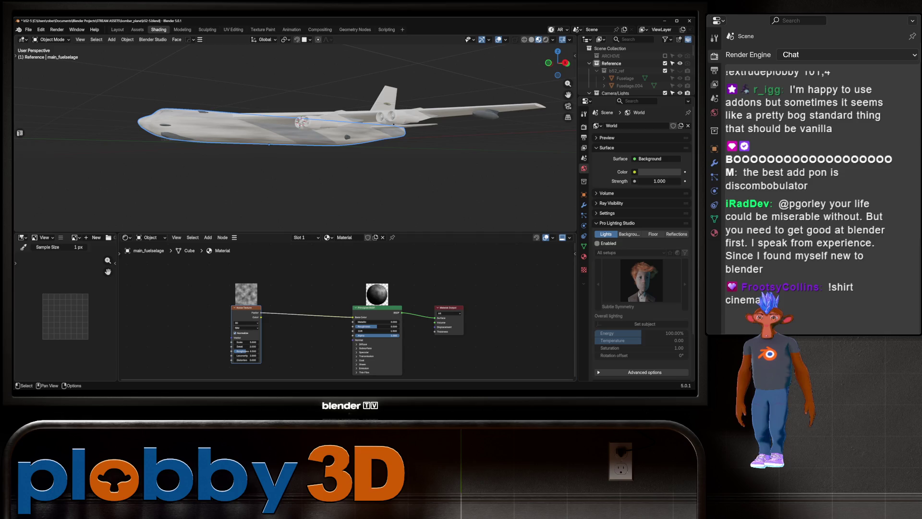
- Add mapping nodes for the noise, test deleting all nodes, then return to Layout
key("ctrl+t")
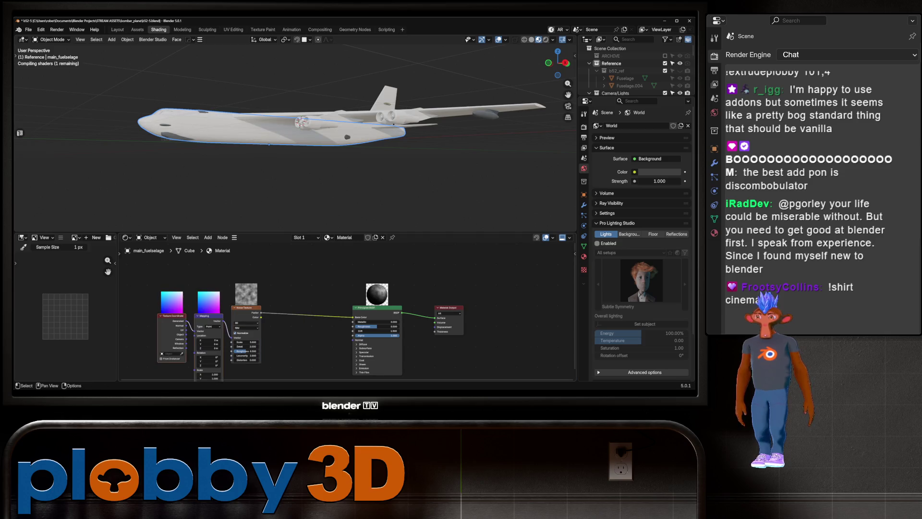
scroll("down", 3)
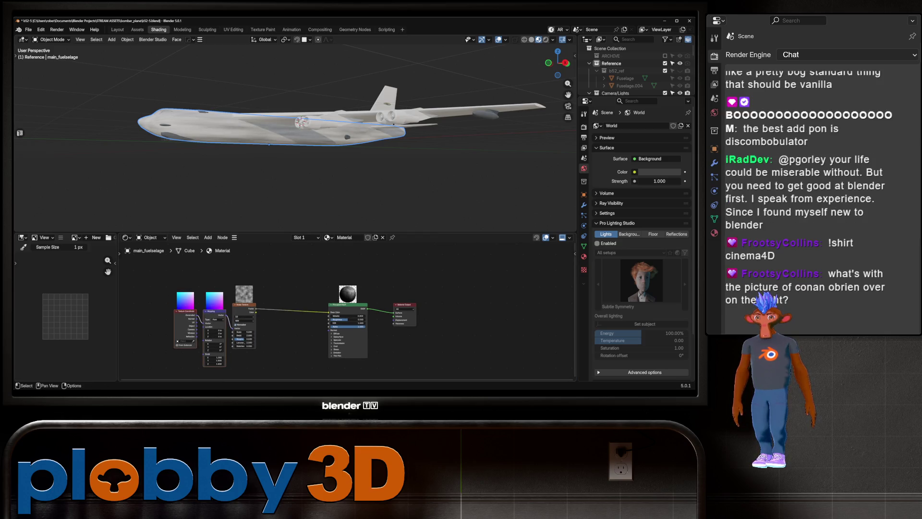
key("a")
key("x")
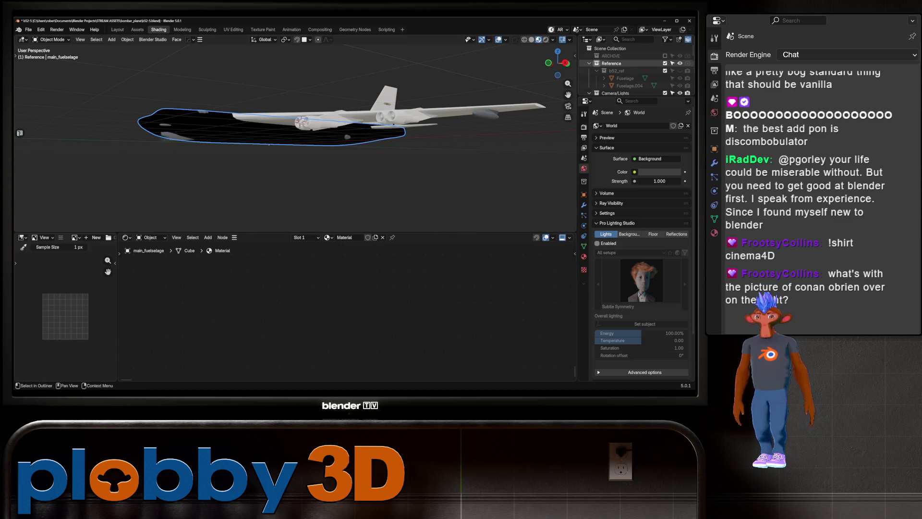
key("ctrl+z")
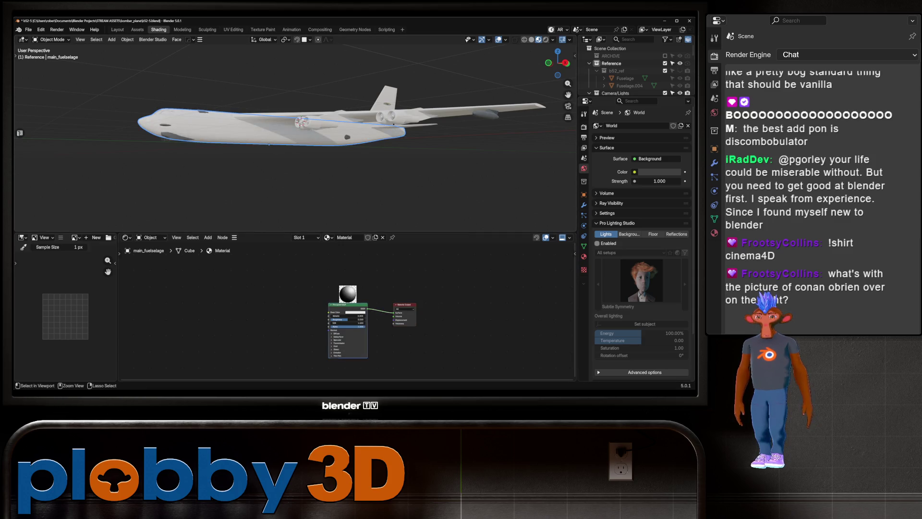
key("ctrl+z")
key("Tab")
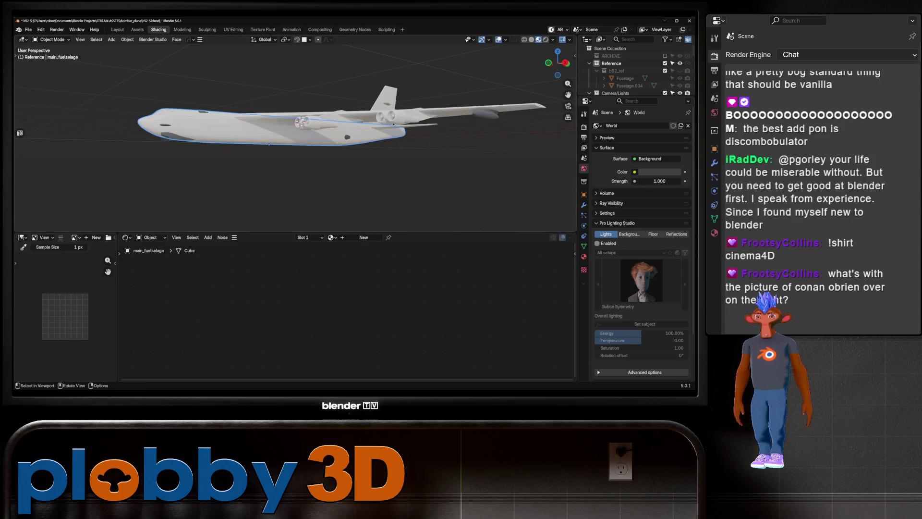
key("ctrl+Page_Up")
key("ctrl+Page_Up")
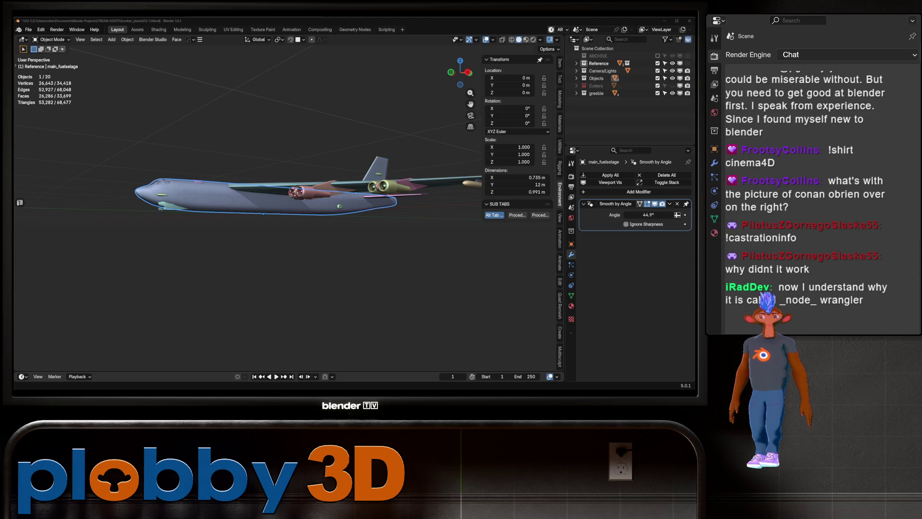
- Orbit to a front-left quarter view showing the bomber's wings and engines
left_click_drag(289, 216, 365, 260)
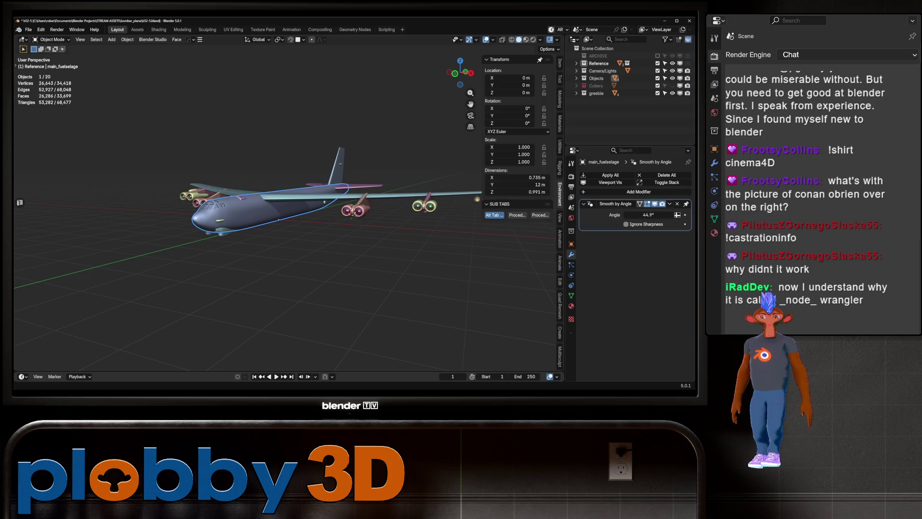
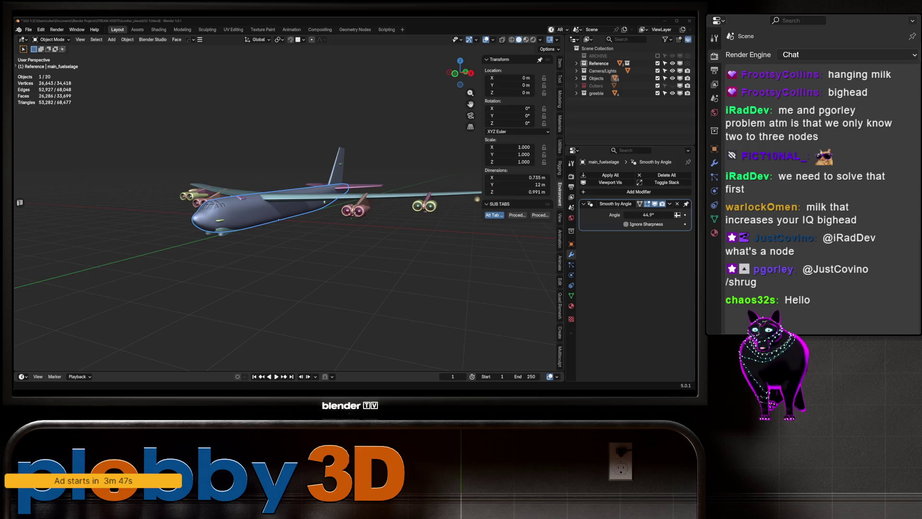
- Shade the main_fuselage smooth and switch to a top-down view of the bomber
right_click(187, 218)
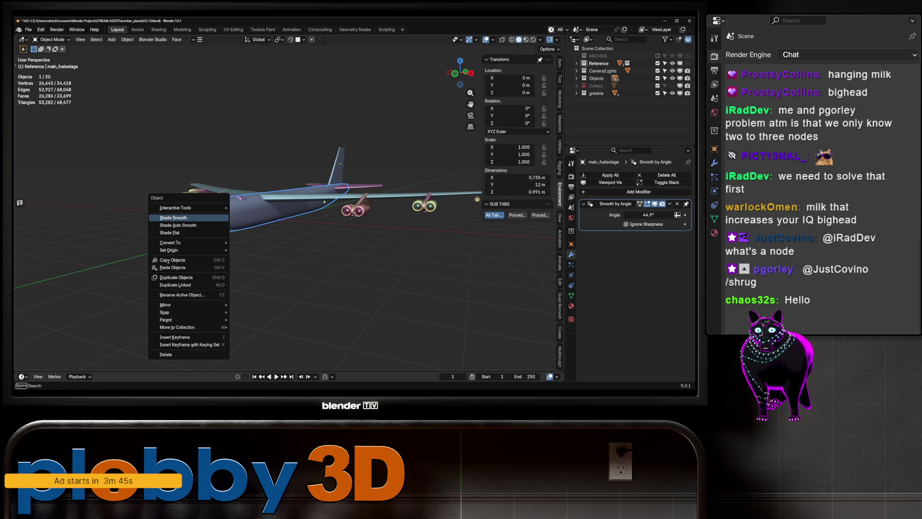
left_click(187, 218)
left_click_drag(190, 217, 250, 187)
key("KP_7")
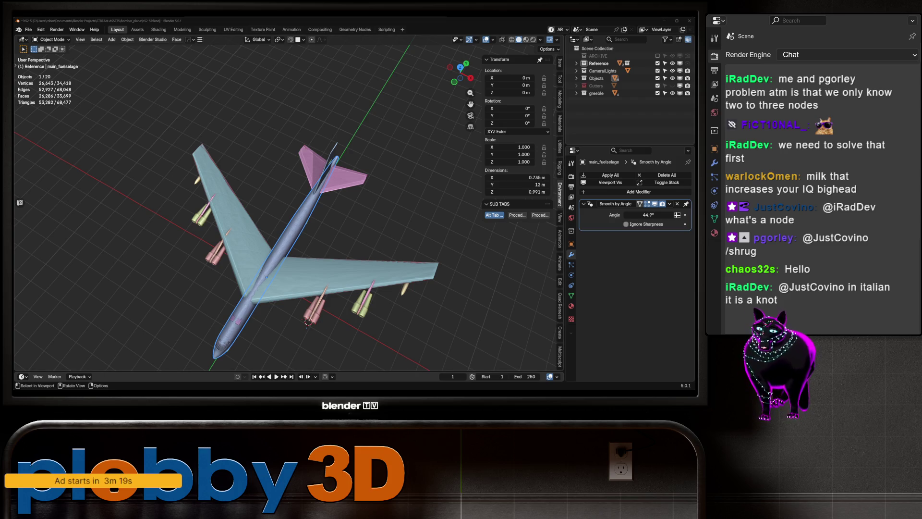
scroll("up", 3)
left_click_drag(288, 217, 303, 240)
left_click_drag(334, 201, 320, 231)
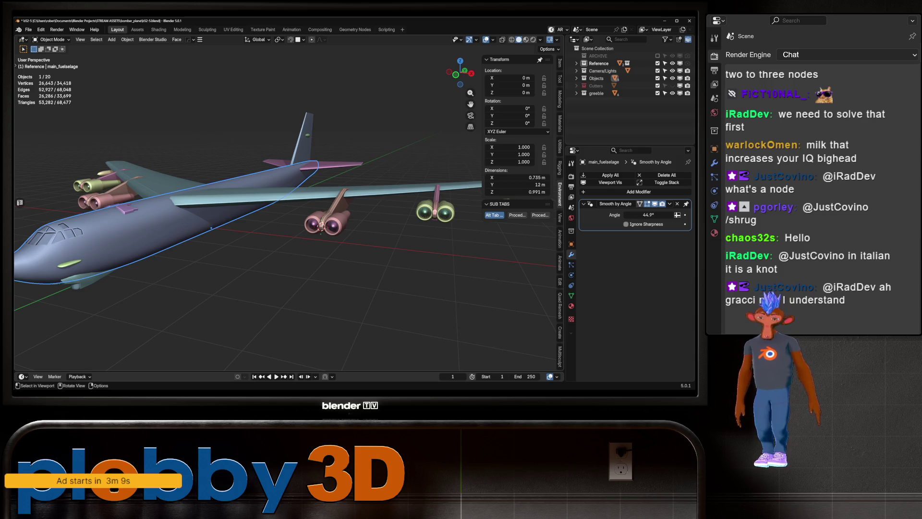
left_click_drag(320, 230, 456, 211)
scroll("up", 3)
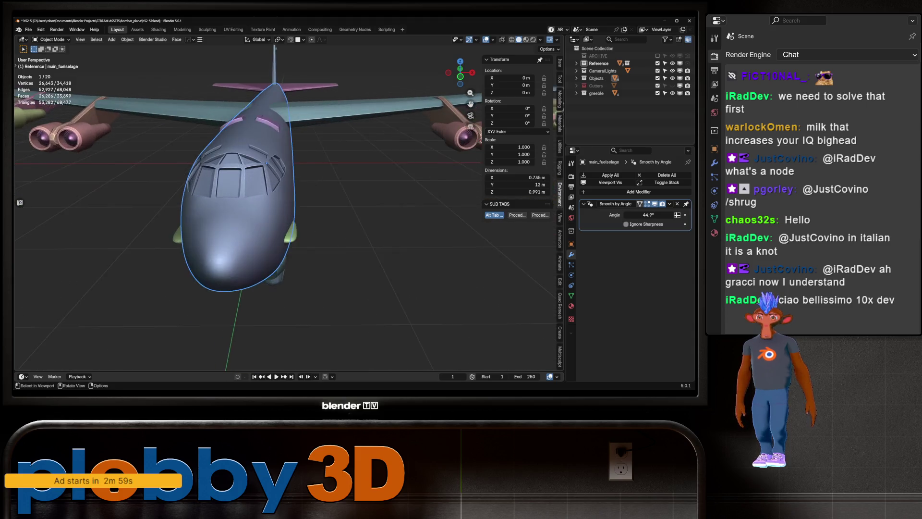
scroll("up", 3)
scroll("down", 3)
left_click_drag(248, 207, 409, 136)
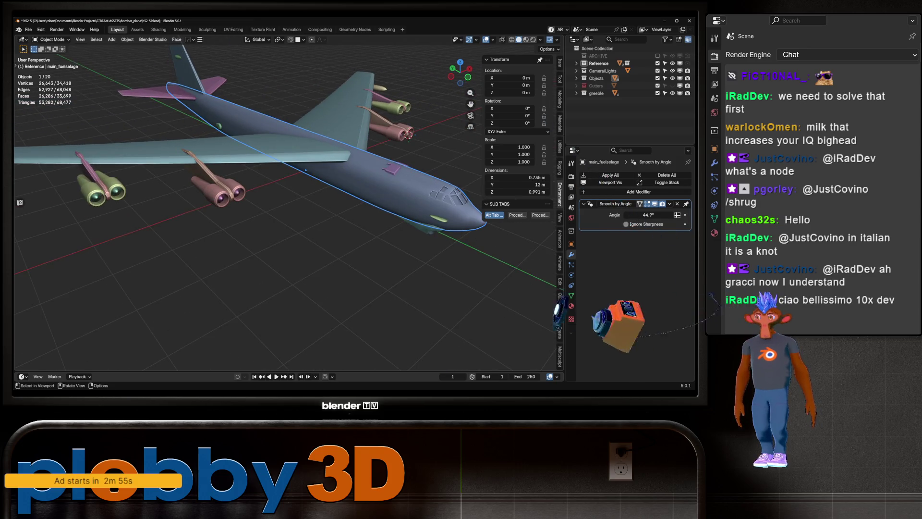
left_click_drag(385, 192, 256, 206)
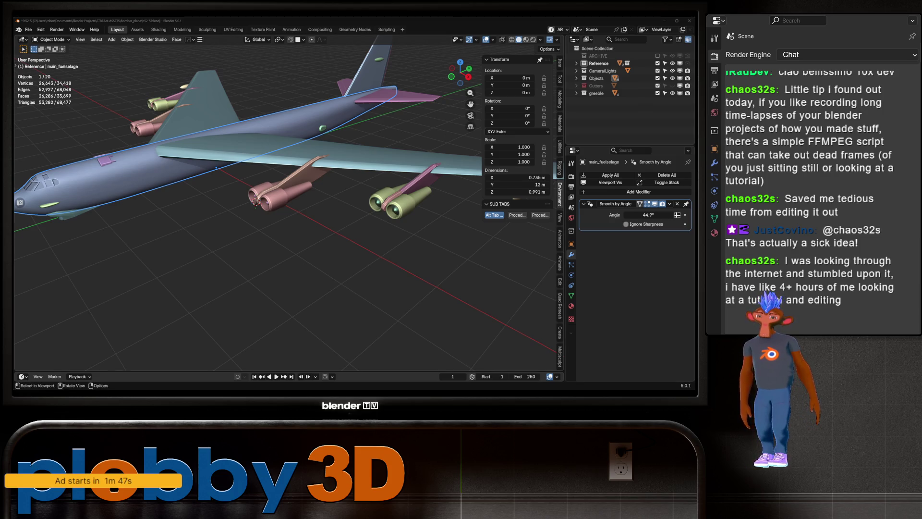
left_click_drag(256, 203, 375, 212)
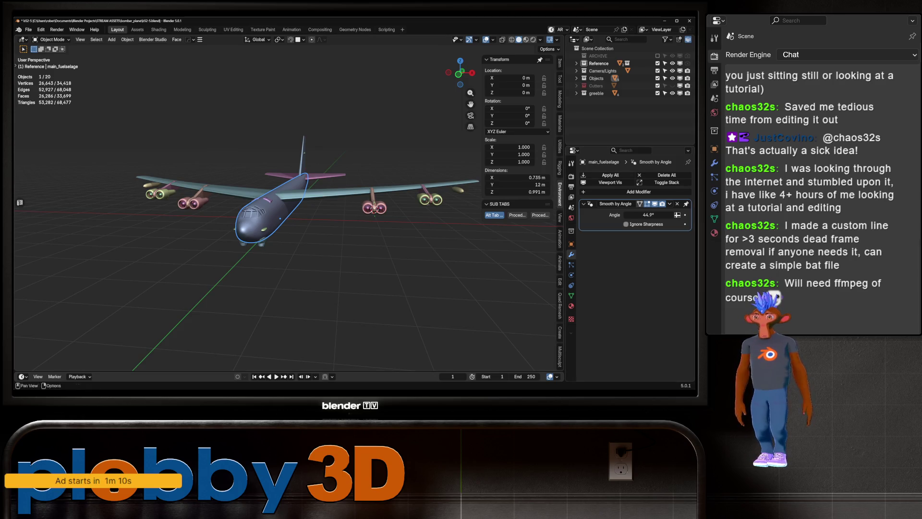
- Orbit and zoom the viewport to reframe the bomber
left_click_drag(370, 226, 334, 185)
scroll("down", 3)
scroll("up", 3)
- Check engine pods Cylinder and Cylinder.002, pylon Cube.005, and main_fuselage in turn
left_click(479, 244)
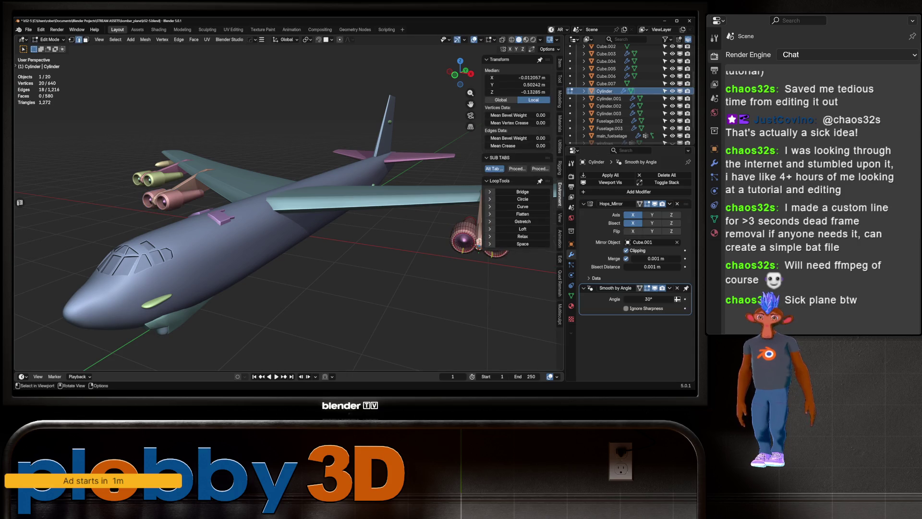
left_click_drag(479, 244, 413, 241)
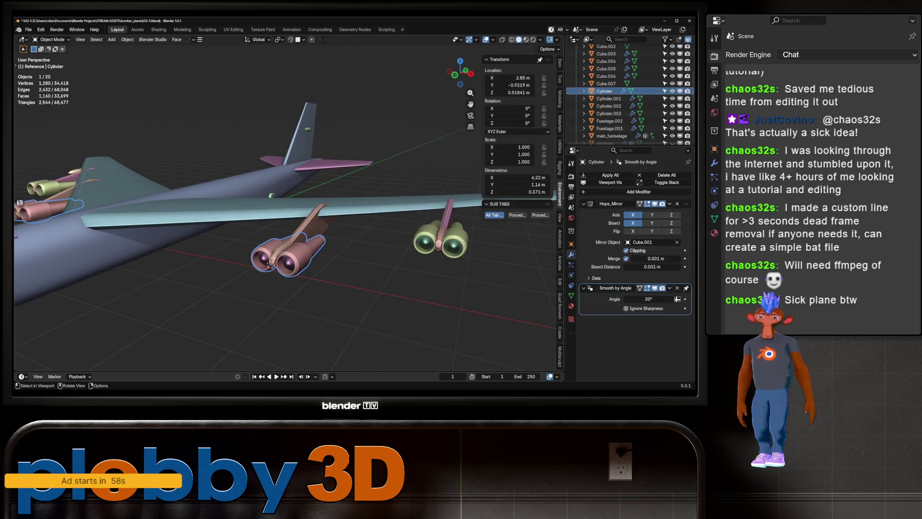
left_click(438, 248)
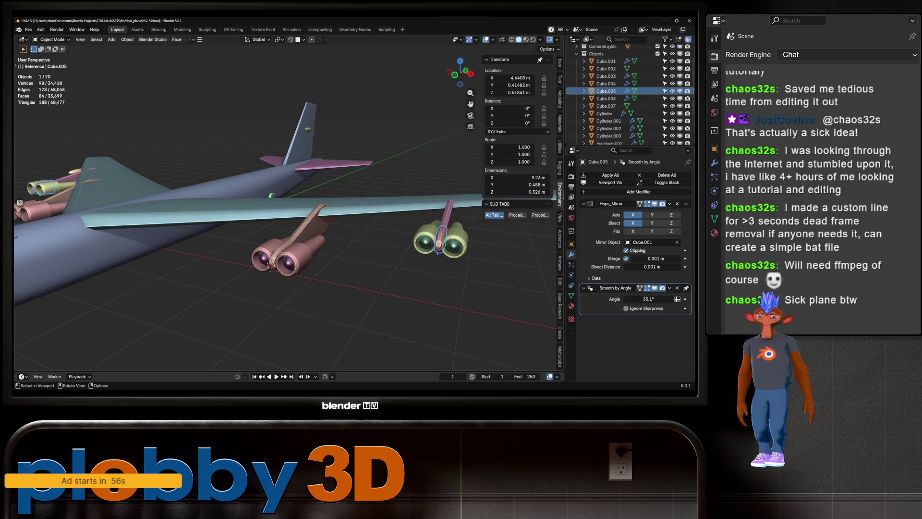
left_click(439, 251)
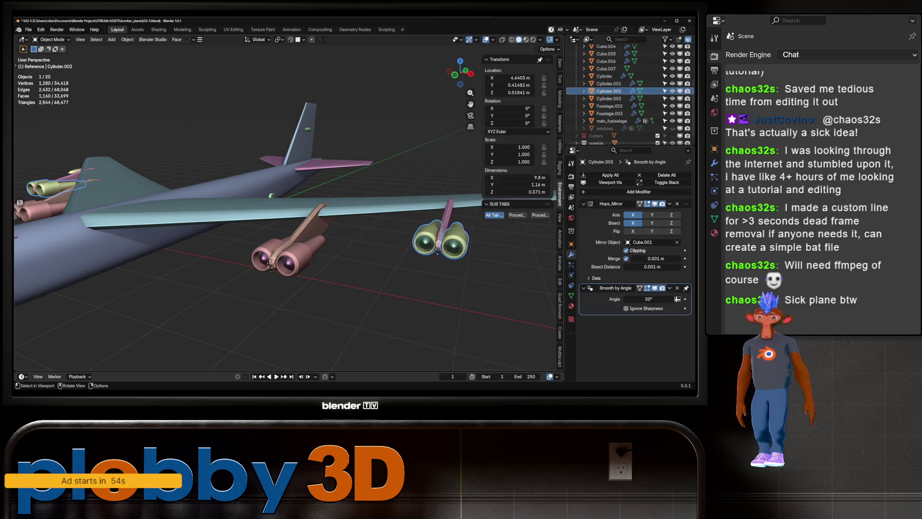
left_click(160, 248)
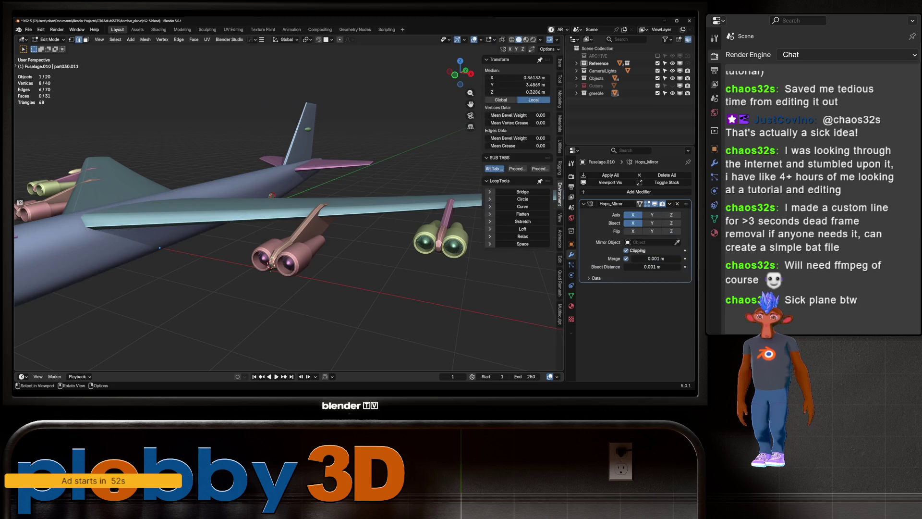
- Check tail parts Cube.007 and Cube.002, then open greeble Fuselage.011 in Edit Mode
left_click(300, 165)
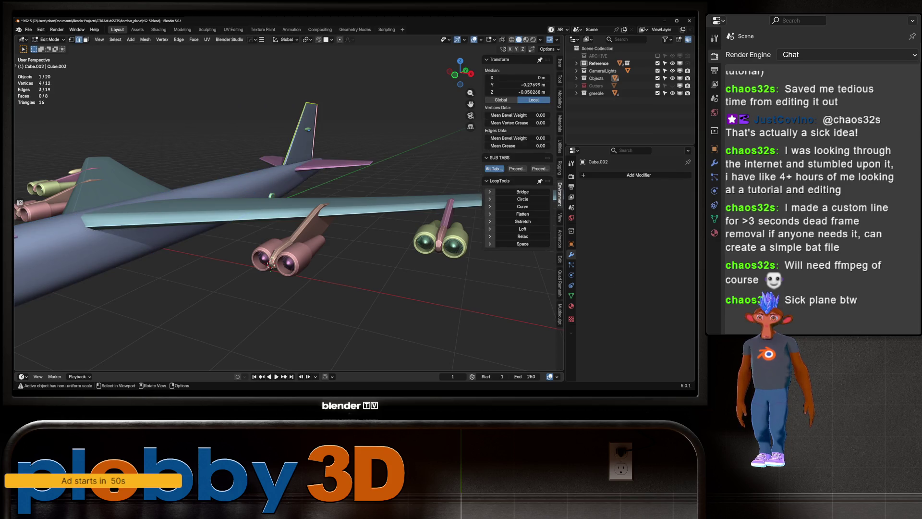
left_click(303, 135)
left_click(272, 196)
key("Tab")
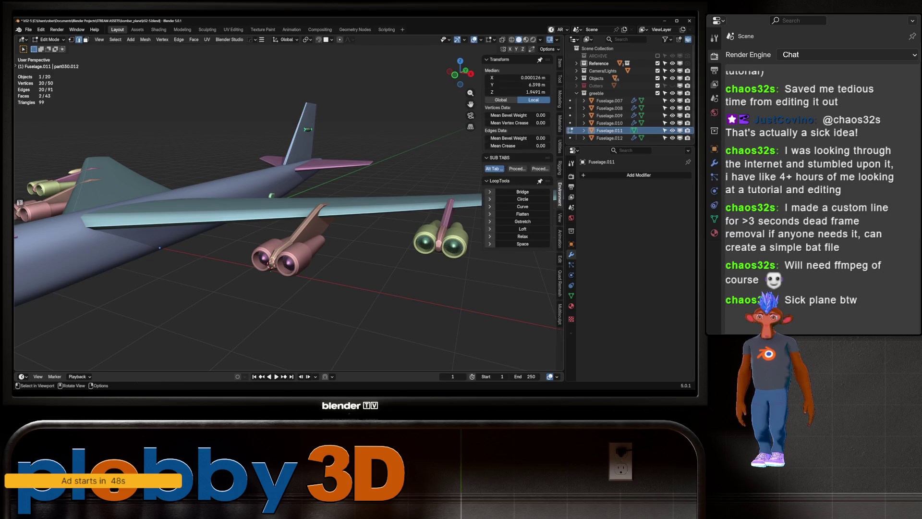
- Frame the greeble, turn on X-ray, and select its edge loops and end-caps
key("KP_Decimal")
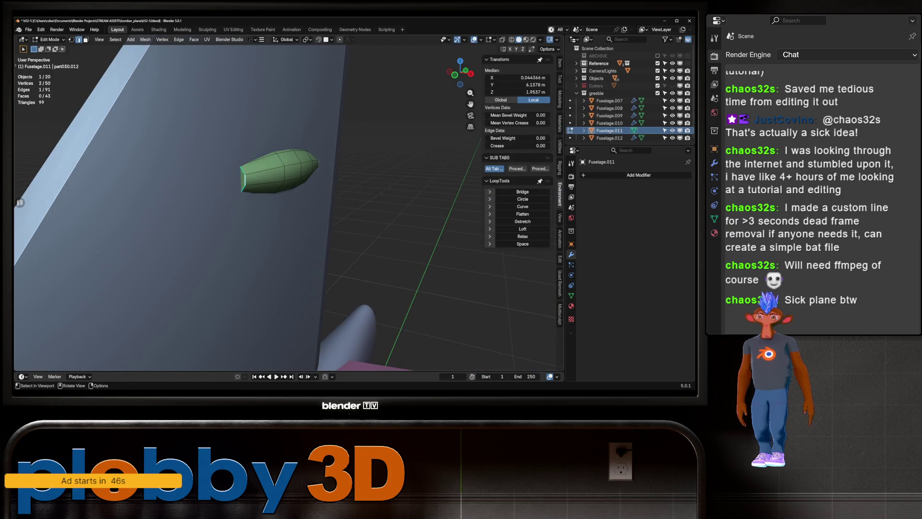
left_click(242, 178)
left_click_drag(288, 216, 327, 207)
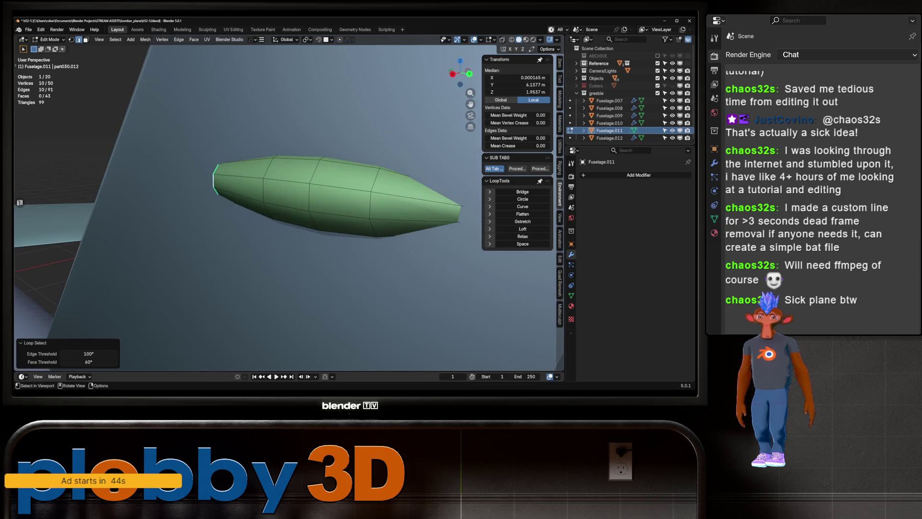
key("alt+z")
left_click(228, 178)
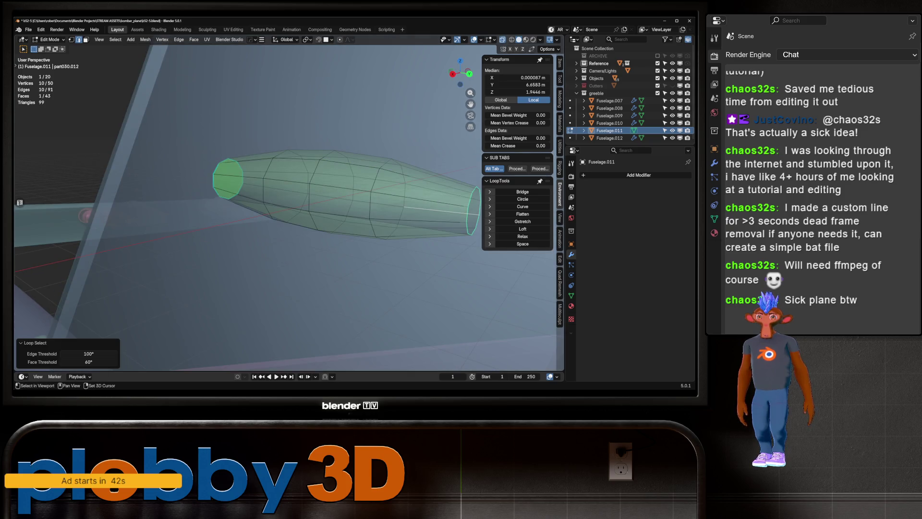
left_click(474, 210)
- Inspect the end-cap and a bottom edge loop, then return to Object Mode
right_click(413, 210)
key("Escape")
left_click_drag(414, 210, 356, 240)
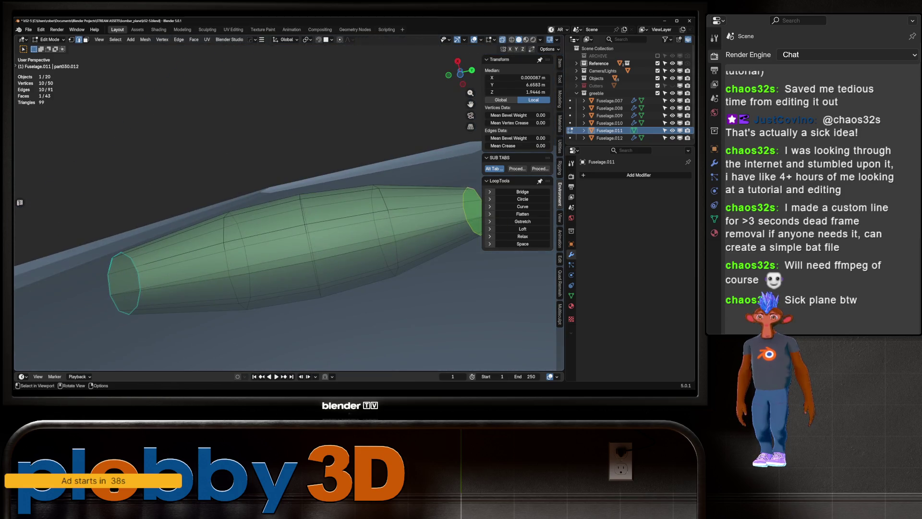
scroll("down", 3)
left_click(284, 291)
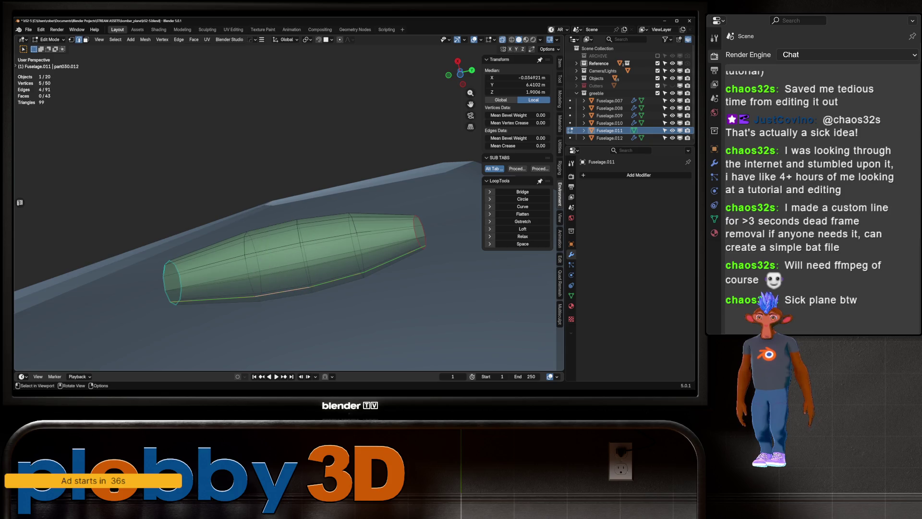
scroll("down", 3)
key("Tab")
left_click_drag(288, 226, 182, 283)
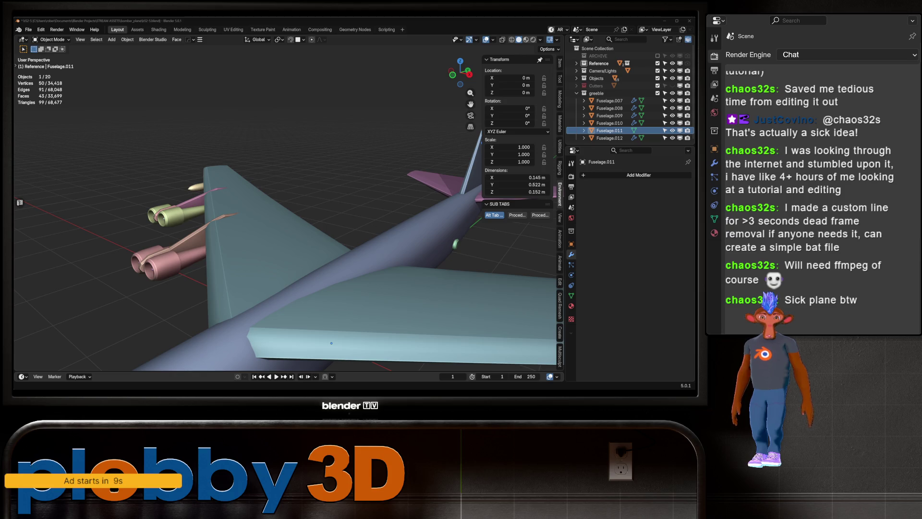
- Open the purple greeble Fuselage.009 in Edit Mode, framed in the view
left_click_drag(432, 250, 274, 154)
scroll("up", 3)
scroll("down", 3)
left_click(609, 115)
key("Tab")
key("KP_Decimal")
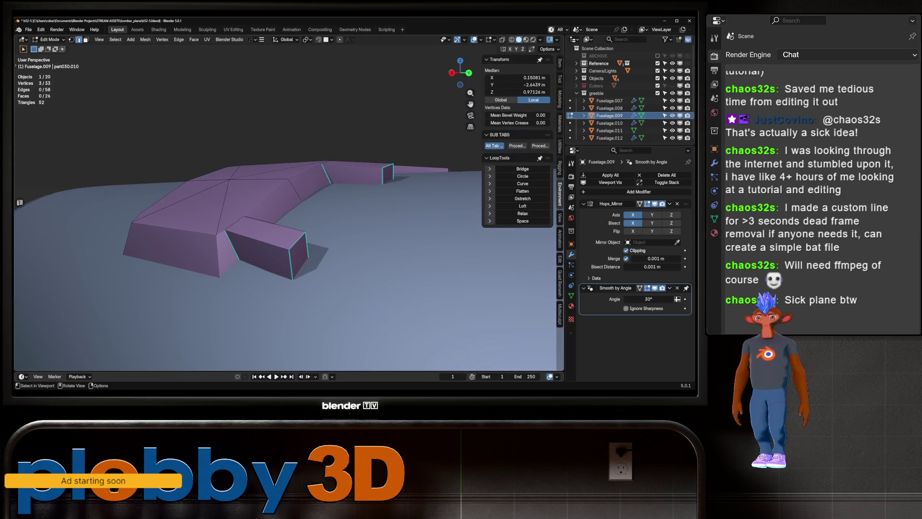
- Mark the greeble's top outline edges as a seam
left_click(178, 194)
right_click(332, 185)
key("Escape")
left_click_drag(288, 216, 250, 207)
left_click(269, 194)
right_click(294, 269)
left_click(293, 269)
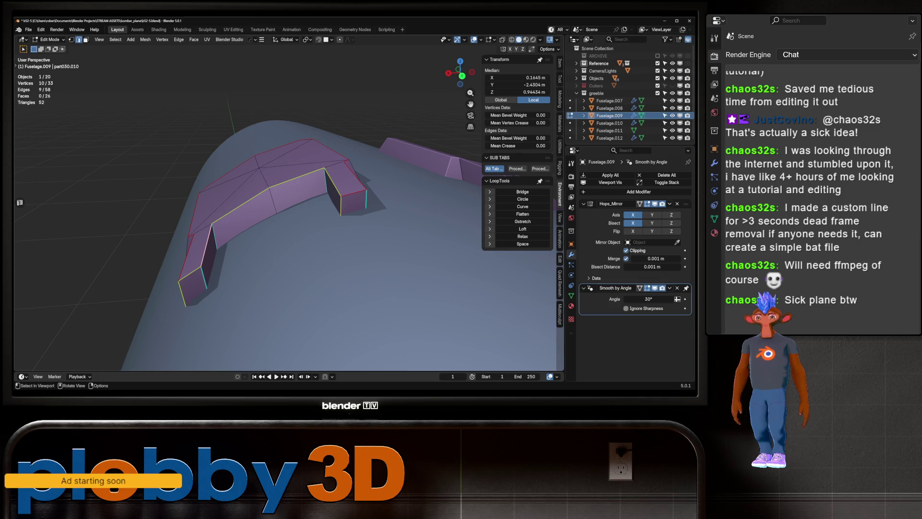
- Add two more edges to the selection and bring up their edge options
left_click_drag(288, 216, 250, 211)
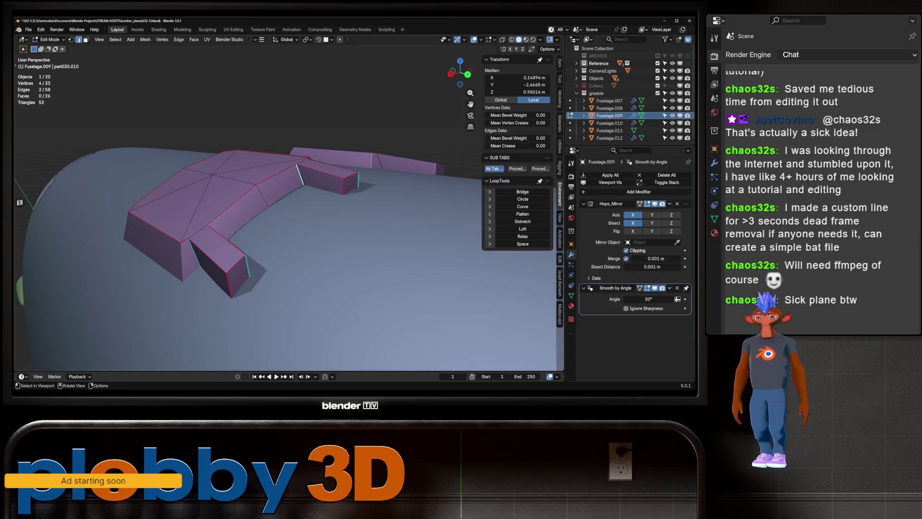
left_click(303, 176)
left_click_drag(288, 216, 250, 211)
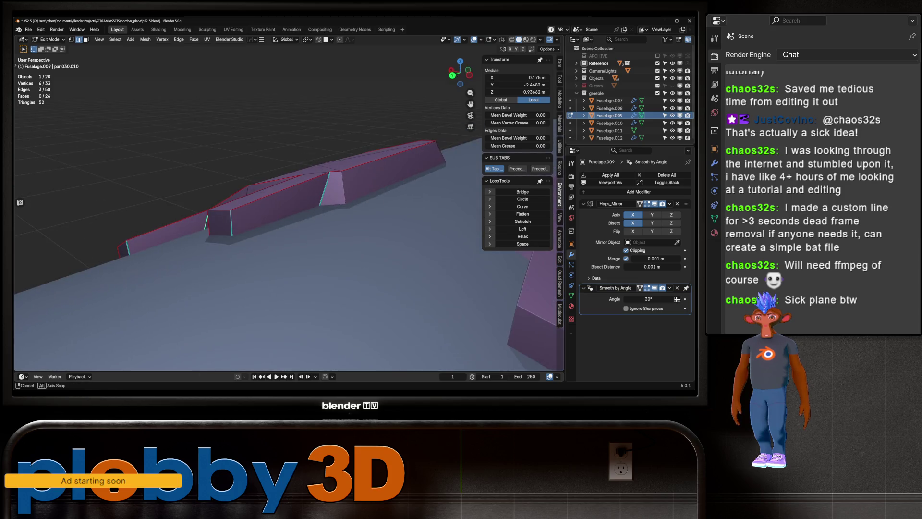
right_click(337, 212)
left_click_drag(337, 211, 297, 154)
- Unwrap all of Fuselage.009, check its UVs, and return to Object Mode in Layout
key("a")
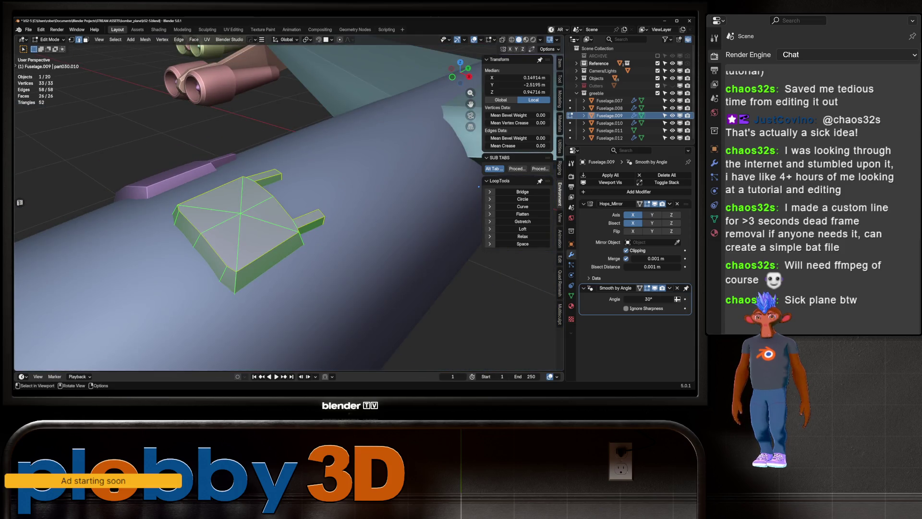
key("u")
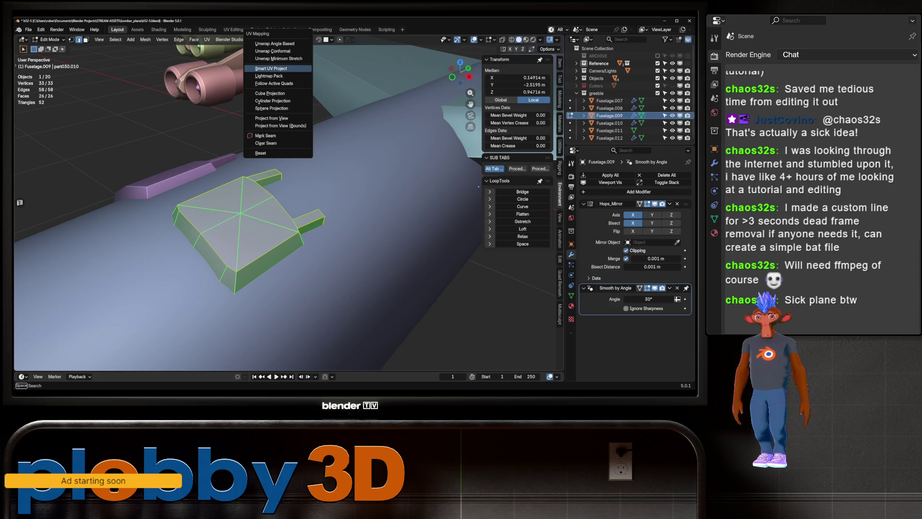
left_click(277, 43)
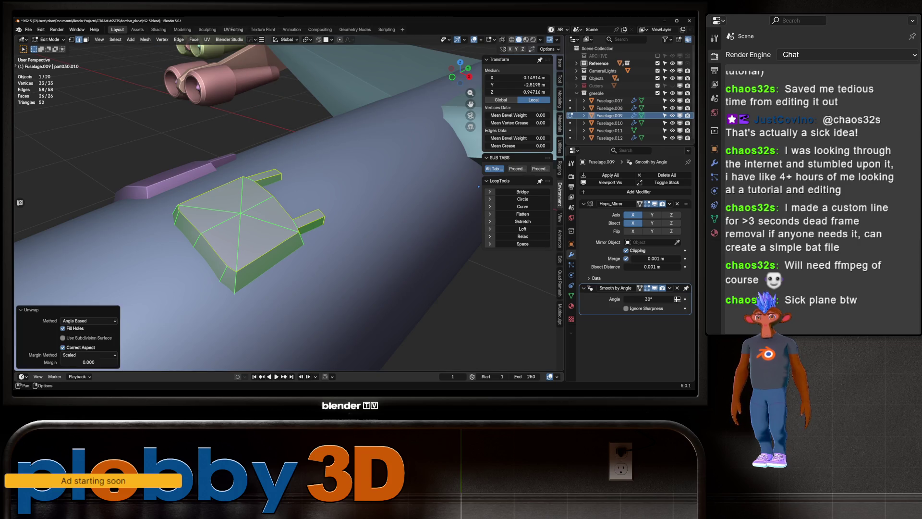
left_click(234, 29)
key("KP_Decimal")
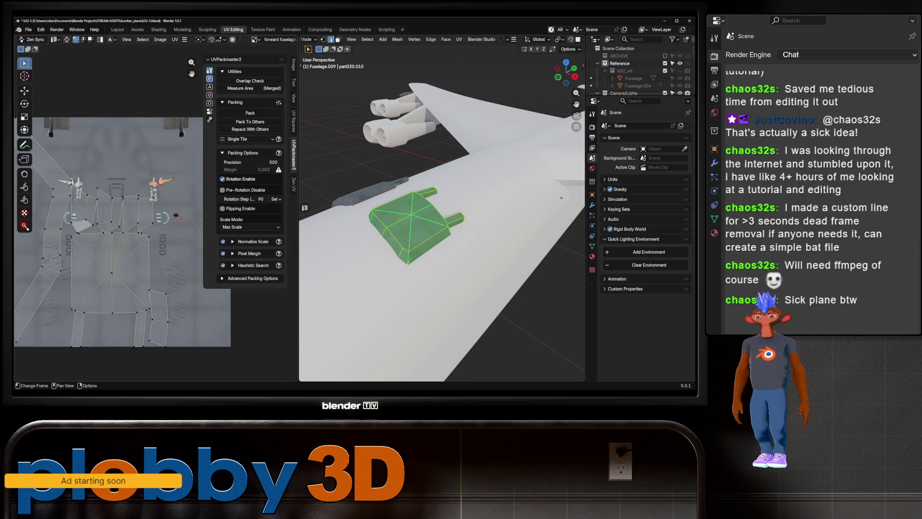
key("Tab")
left_click(117, 30)
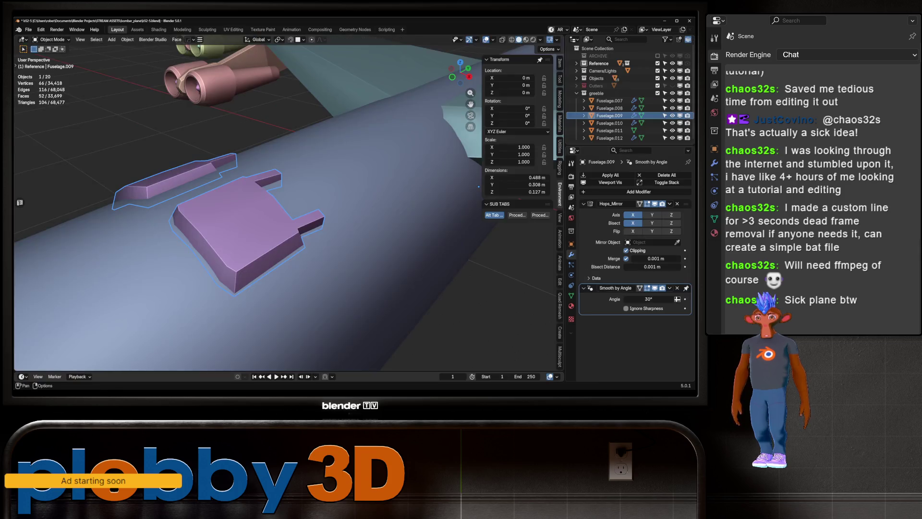
- Select the engine fan Cylinder.001 on the twin engine pod
scroll("down", 3)
left_click_drag(478, 186, 187, 223)
left_click_drag(248, 211, 289, 201)
left_click(214, 159)
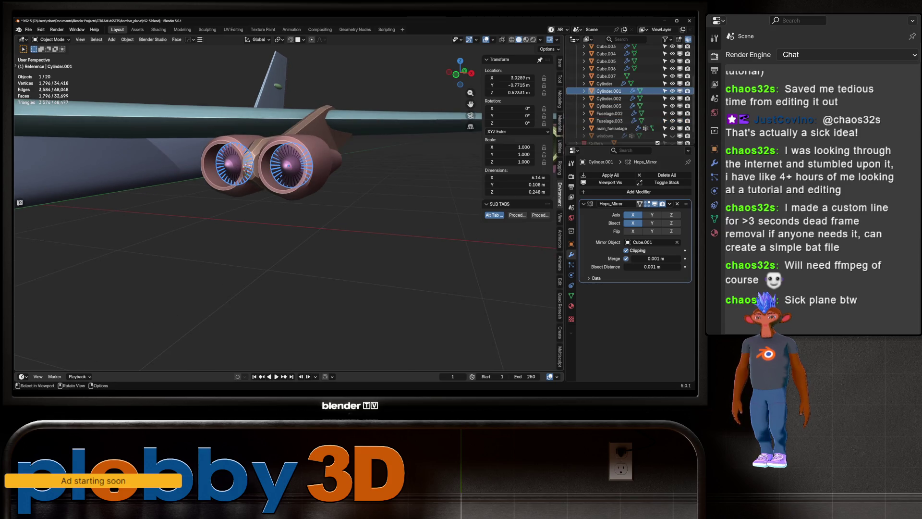
- Isolate the engine fans in local view and mark the cone-rim edge loop as a seam
key("KP_Divide")
key("Tab")
left_click_drag(288, 216, 336, 206)
scroll("up", 3)
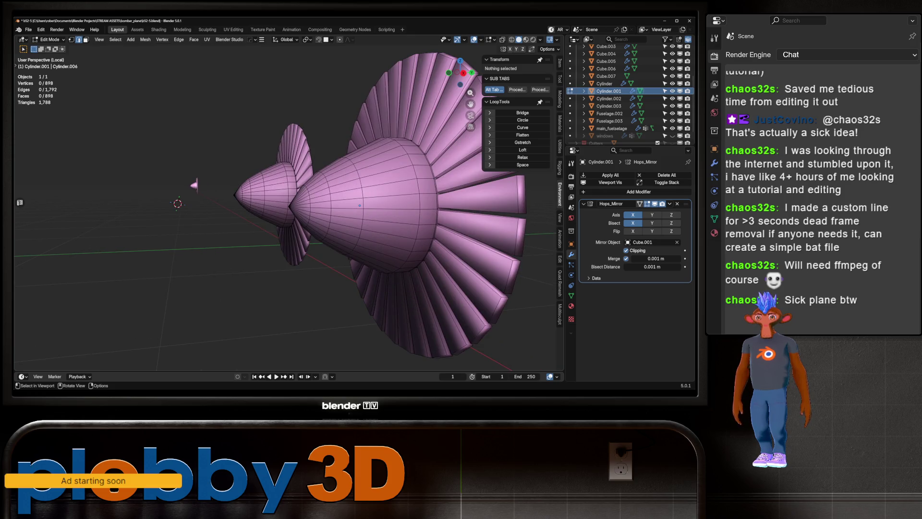
left_click(436, 207)
right_click(324, 224)
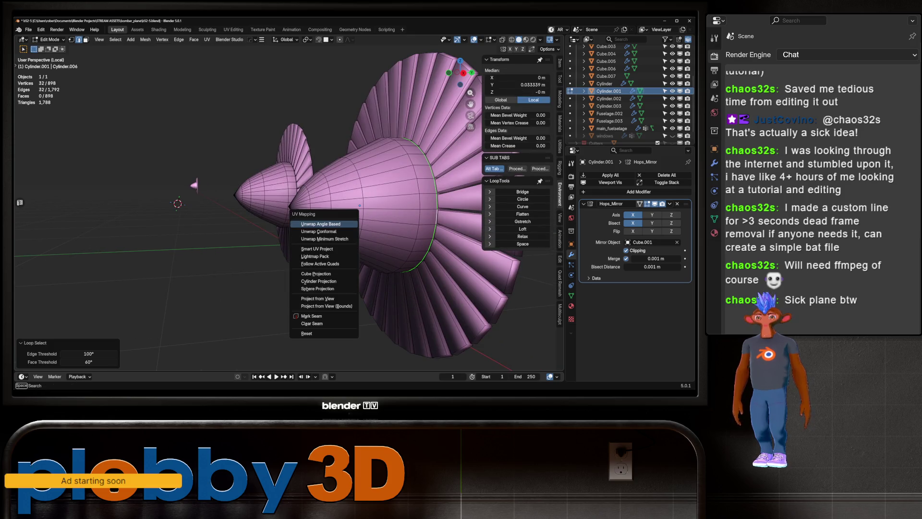
left_click(324, 323)
scroll("up", 3)
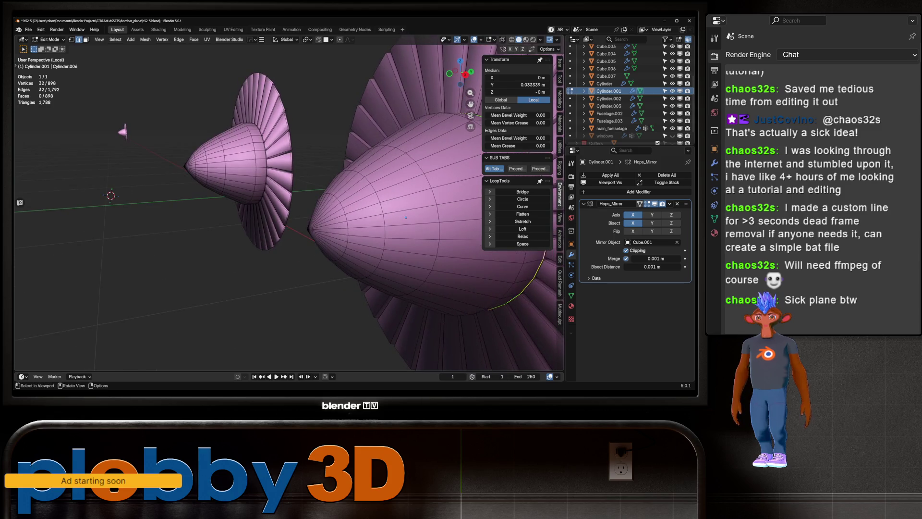
right_click(259, 179)
left_click(259, 179)
- Select edge loops along the fin and cone, then select the whole fan mesh
left_click_drag(259, 179, 159, 188)
left_click(216, 259)
left_click(133, 233)
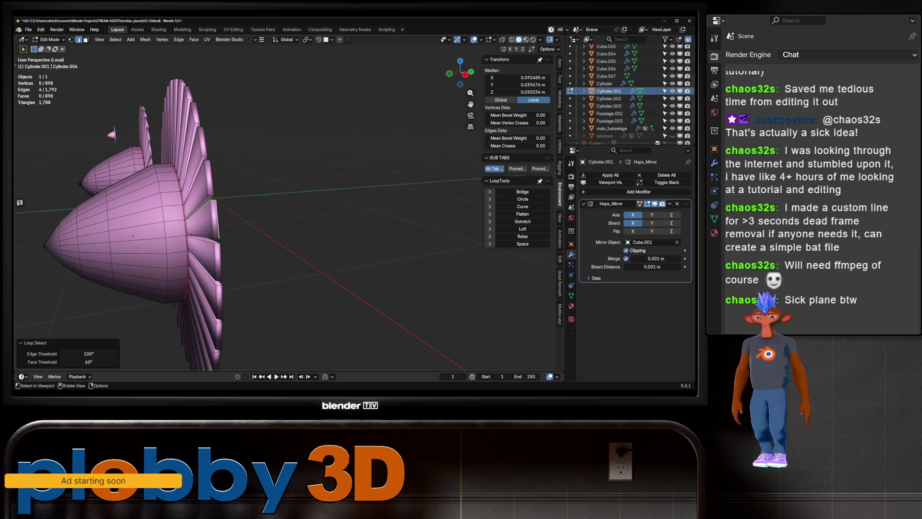
scroll("down", 3)
key("a")
- Auto-unwrap the fans into UV islands with Zen UV, with UV selection sync on
left_click(233, 30)
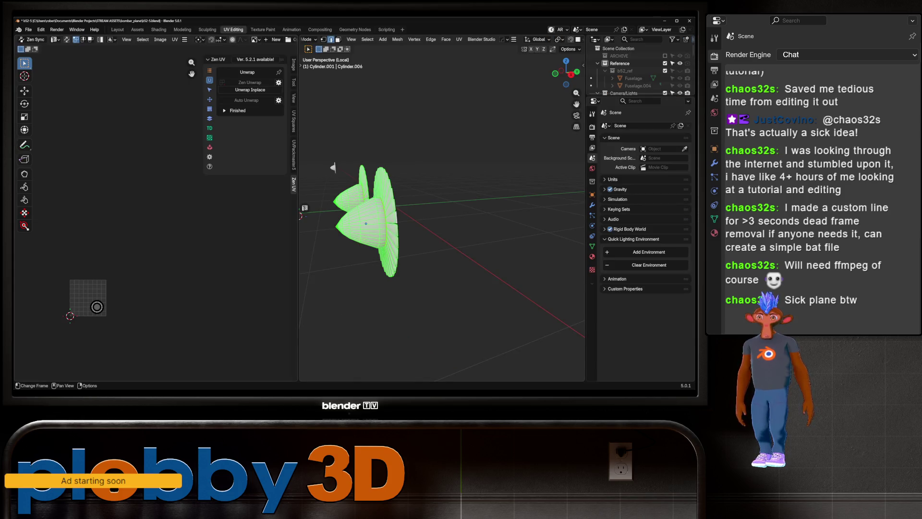
left_click(32, 39)
left_click(246, 100)
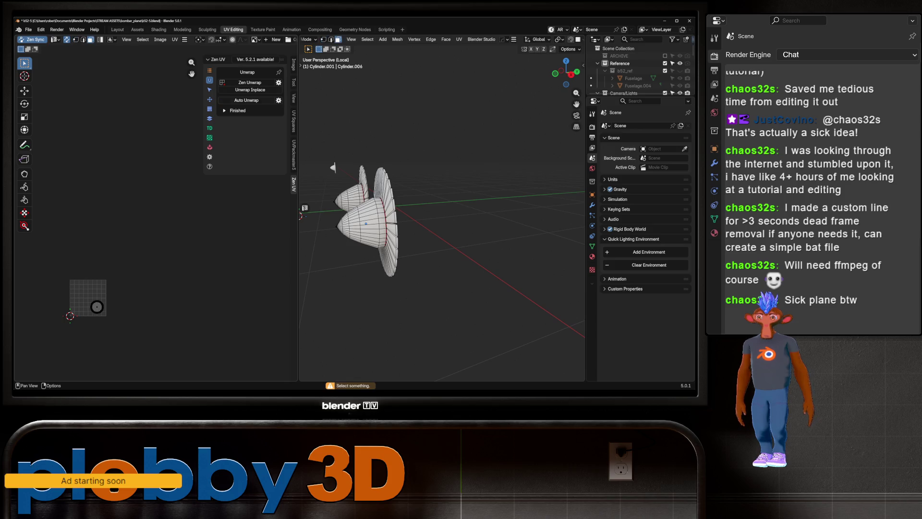
key("3")
left_click(246, 99)
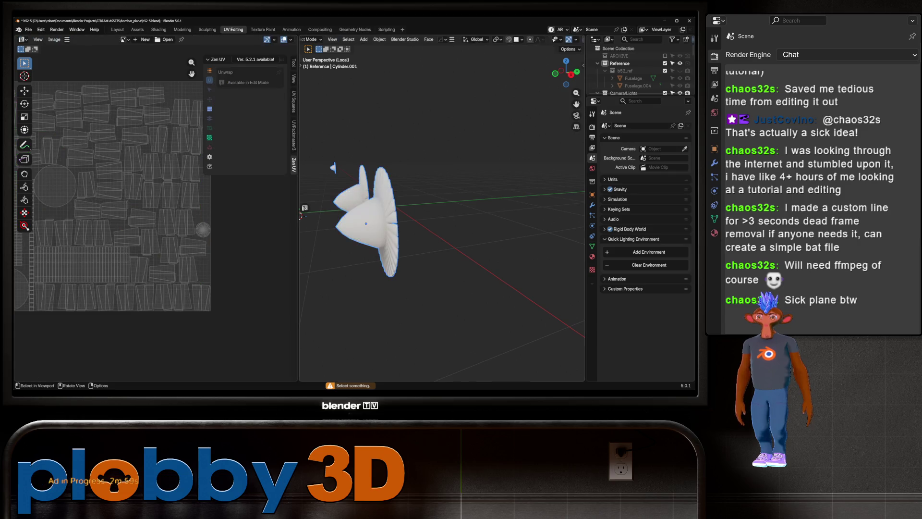
- Leave local view in Layout and select the other engine fan Cylinder.003
left_click(117, 29)
key("KP_Divide")
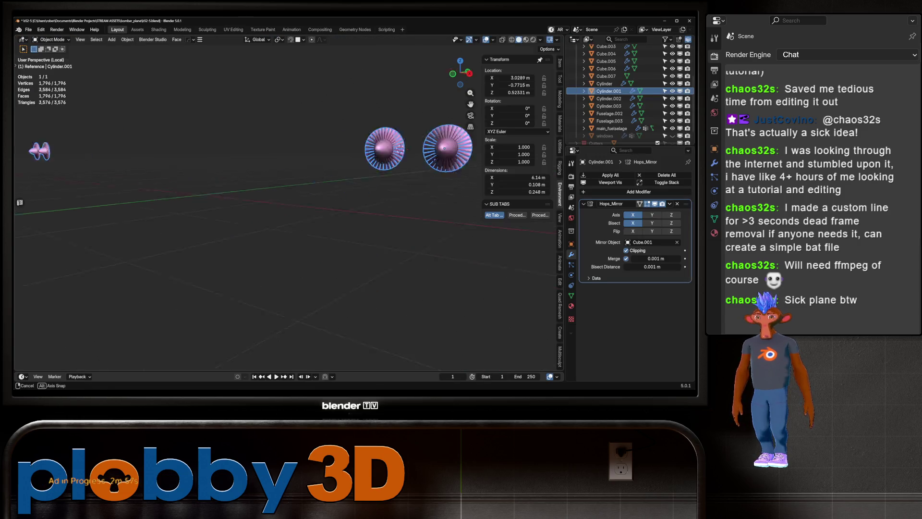
key("KP_Decimal")
left_click(247, 168)
- Set the viewport shading colour to Object so the whole plane shows in plain grey
key("Tab")
left_click_drag(248, 168, 359, 238)
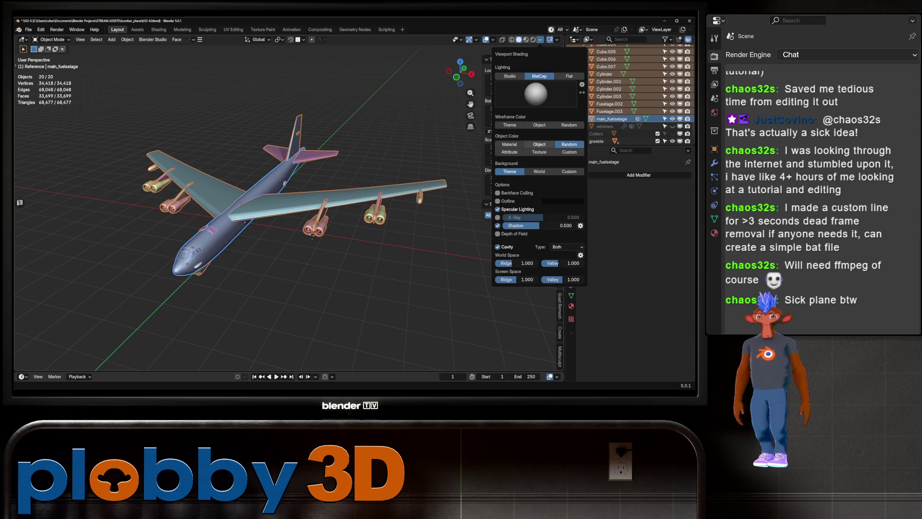
left_click(540, 144)
left_click_drag(365, 226, 414, 226)
scroll("up", 3)
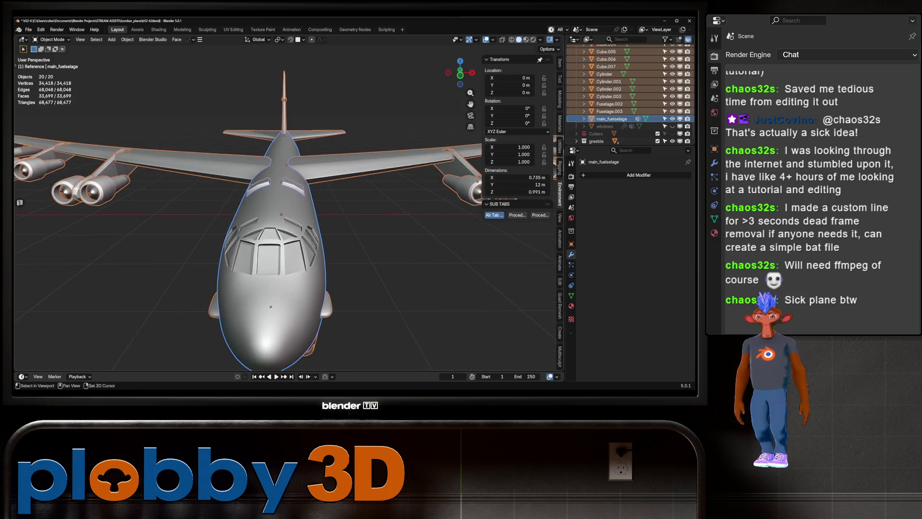
scroll("up", 3)
- In the fuselage's face mode, select the windshield, cockpit, small upper and triangular window faces
key("Tab")
key("3")
left_click(269, 249)
left_click_drag(288, 216, 356, 202)
left_click(310, 267)
left_click(365, 260)
left_click(397, 235)
left_click(417, 224)
left_click(366, 196)
left_click(327, 212)
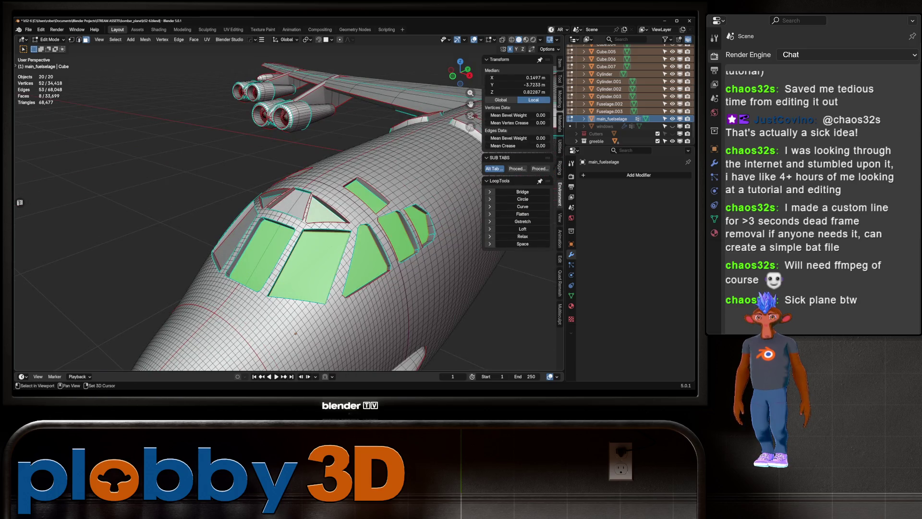
- Add the left windshield and side window faces, then Shrink/Fatten them slightly outward
left_click_drag(327, 212, 336, 230)
left_click(304, 279)
left_click(310, 222)
left_click(299, 193)
left_click(267, 262)
left_click(259, 221)
left_click_drag(259, 221, 291, 225)
left_click(233, 222)
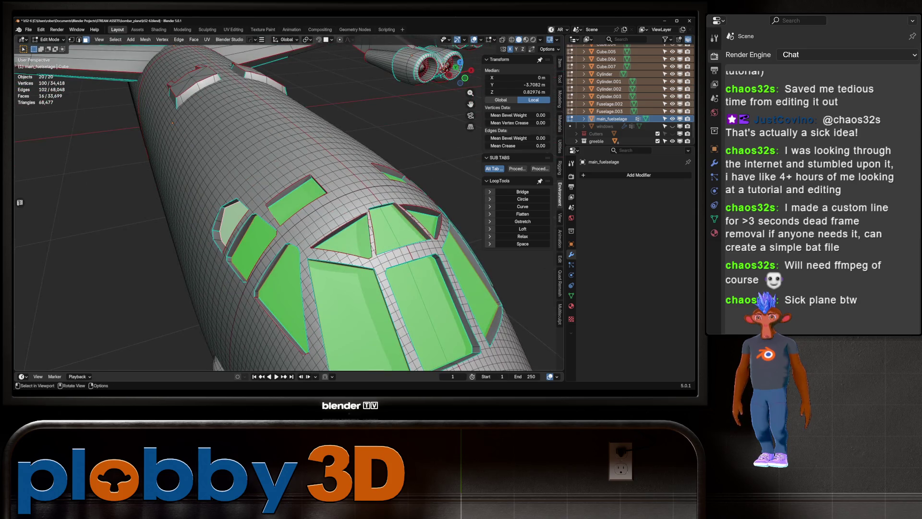
key("alt+s")
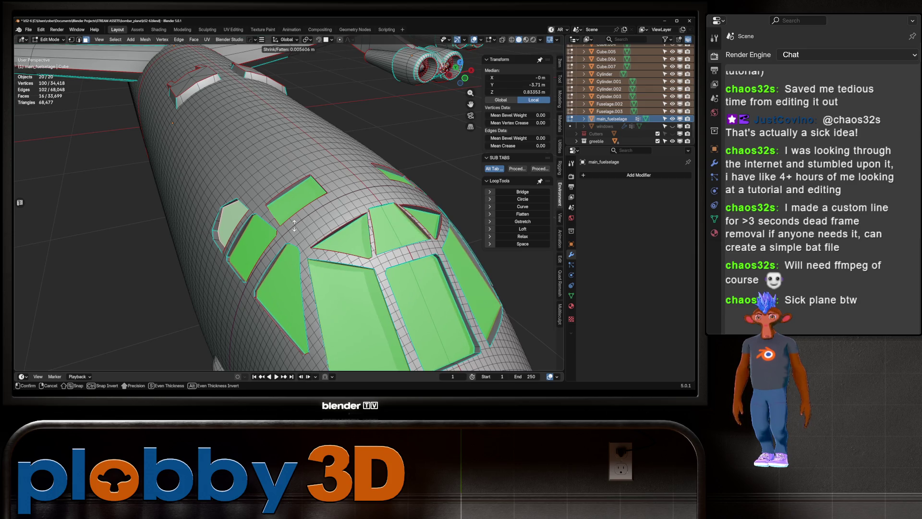
key("Return")
- Offset the two triangular cockpit window faces outward with Shrink/Fatten
left_click_drag(288, 216, 312, 211)
left_click(317, 218)
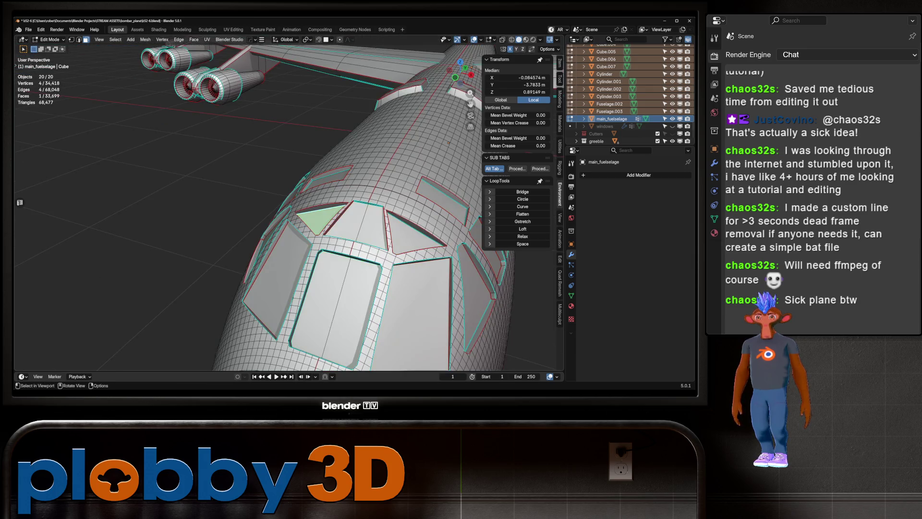
left_click(416, 234)
key("alt+s")
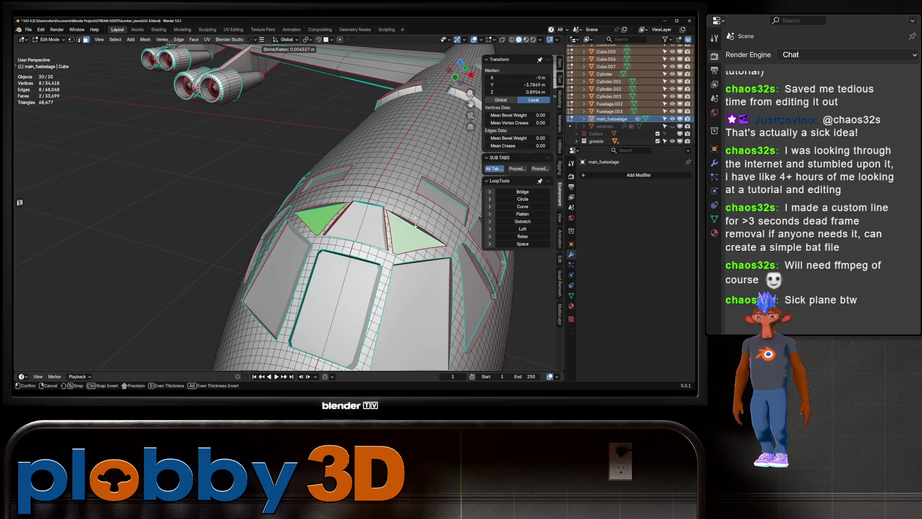
key("Return")
- Shrink/Fatten the right side window face, then two more window faces, outward
left_click_drag(415, 234, 288, 255)
left_click(336, 249)
left_click(393, 228)
key("alt+s")
key("Return")
left_click(192, 307)
key("shift+alt+s")
key("Escape")
key("alt+s")
key("Return")
- Offset another pair of fuselage window faces outward by a few millimetres
left_click_drag(288, 216, 326, 202)
left_click(190, 214)
left_click_drag(190, 214, 245, 240)
left_click(298, 255)
key("alt+s")
left_click(307, 283)
- Offset the front and left cockpit window faces outward, applying the offset twice
left_click(372, 224)
left_click_drag(372, 223, 346, 197)
left_click(144, 274)
key("alt+s")
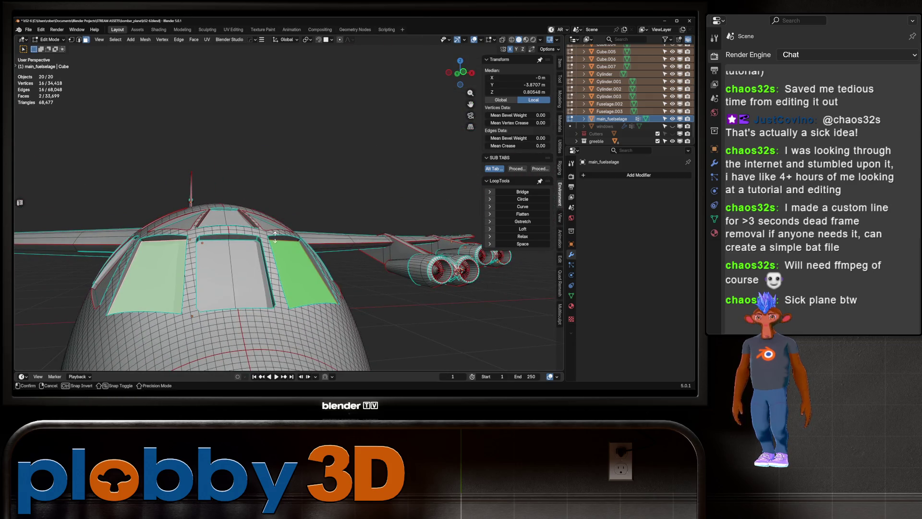
left_click(274, 234)
left_click_drag(274, 234, 266, 279)
key("alt+s")
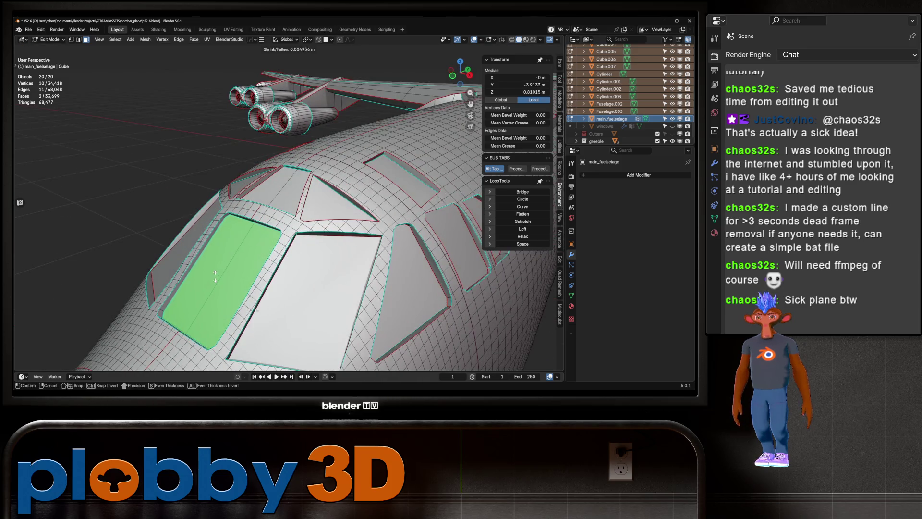
key("Return")
left_click_drag(258, 311, 192, 159)
- Re-enter the fuselage and reselect the right cockpit, side, top-centre and triangular window faces
key("Tab")
key("alt+a")
key("Tab")
key("KP_Decimal")
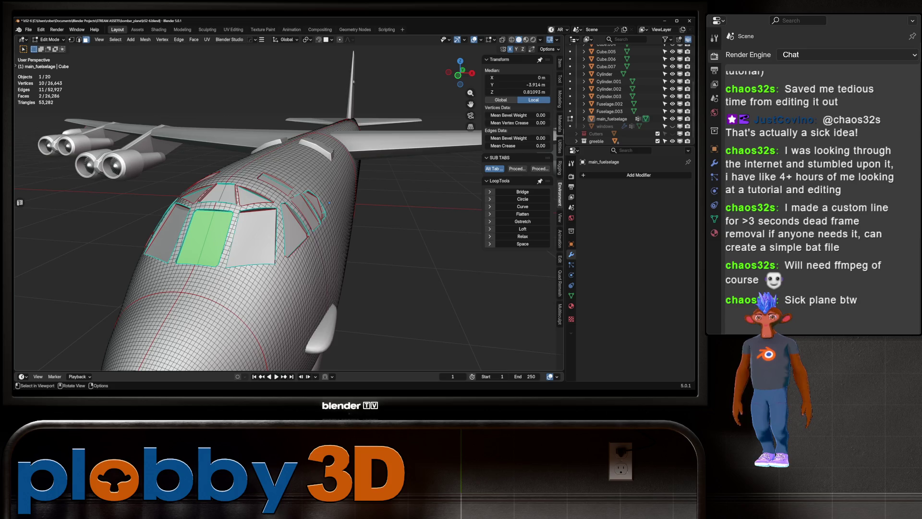
left_click(252, 236)
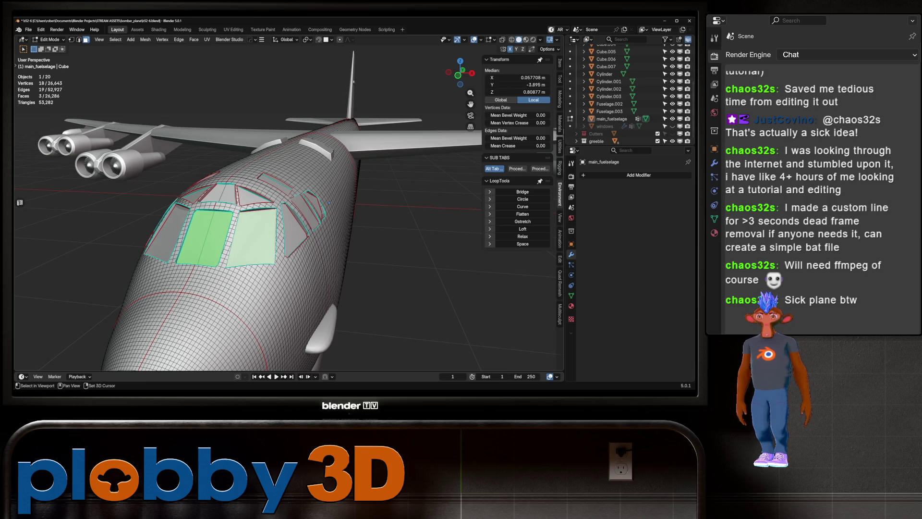
left_click(294, 231)
left_click(304, 217)
left_click(315, 205)
left_click_drag(315, 205, 307, 178)
left_click(299, 168)
left_click(253, 207)
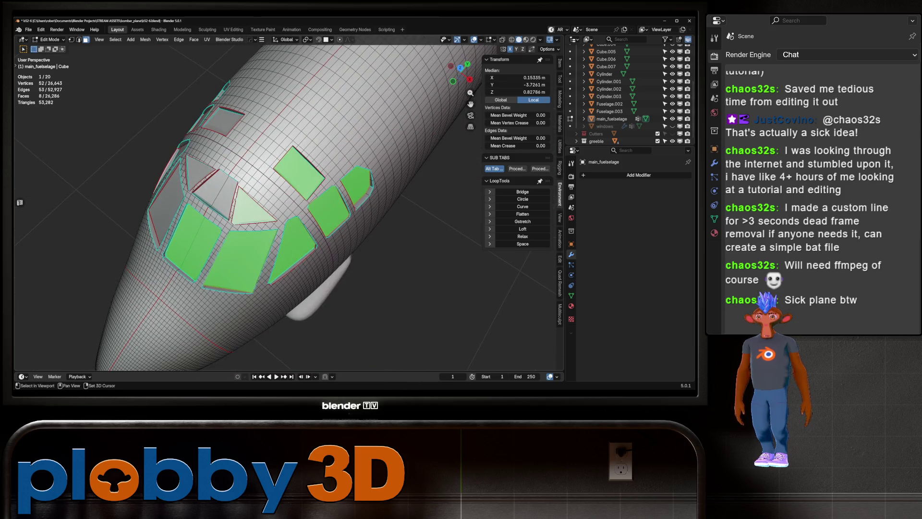
- Add the remaining window faces to the selection and show the fuselage's material slots FL1–FL4
left_click(215, 193)
left_click(201, 175)
left_click(166, 204)
left_click_drag(166, 204, 130, 182)
left_click(216, 293)
left_click(142, 288)
left_click(89, 283)
left_click(163, 223)
left_click_drag(164, 223, 202, 207)
scroll("down", 3)
left_click_drag(288, 202, 312, 193)
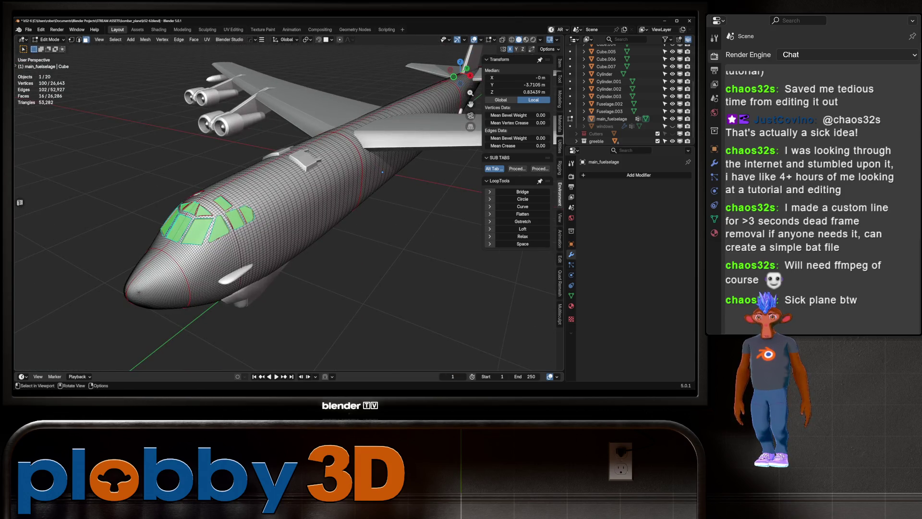
left_click(571, 306)
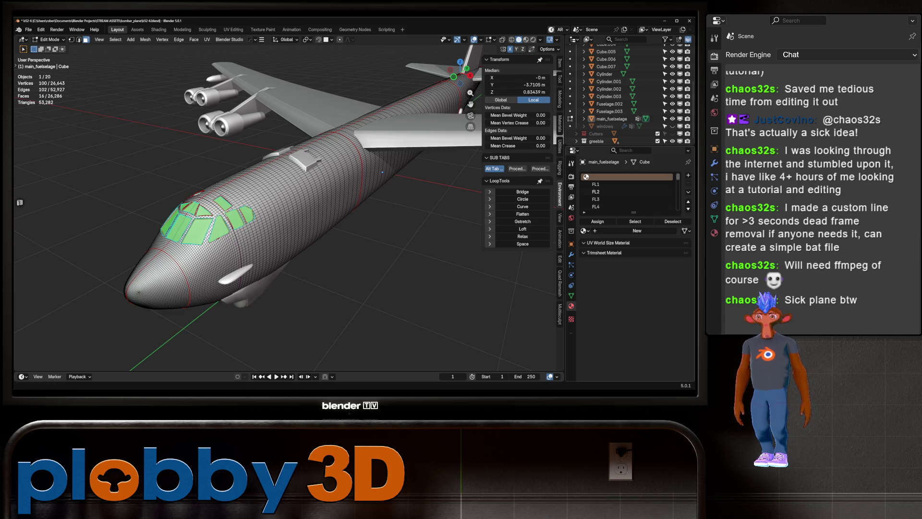
- Browse the plane's materials, then reselect main_fuselage in Edit Mode with the cockpit windows framed
key("ctrl+g")
key("Return")
key("Tab")
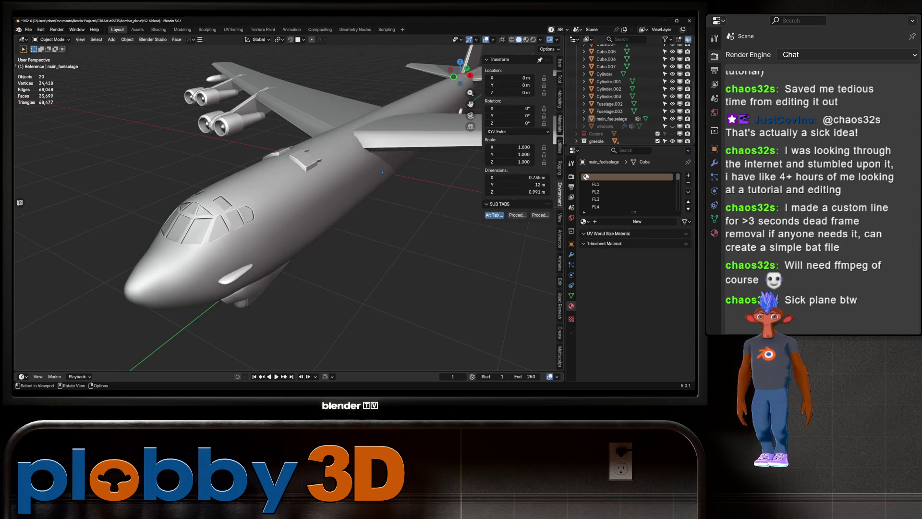
left_click(625, 177)
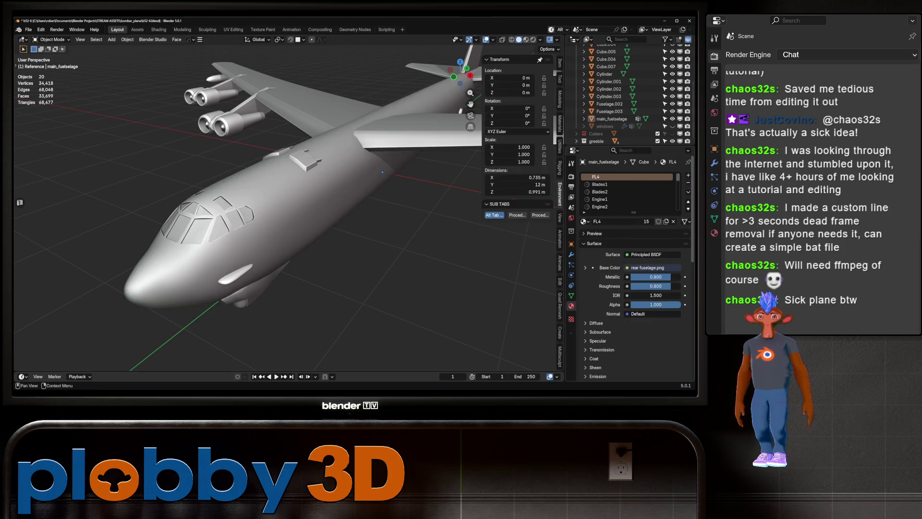
scroll("down", 3)
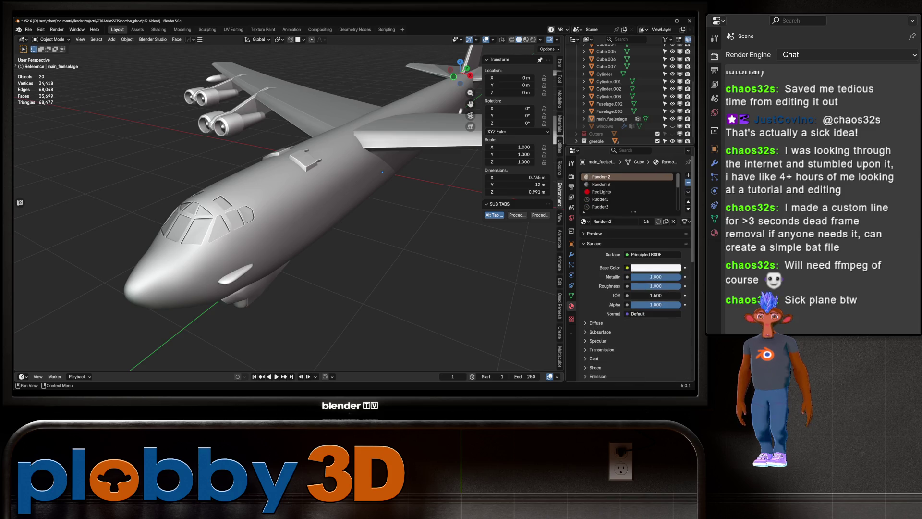
scroll("down", 3)
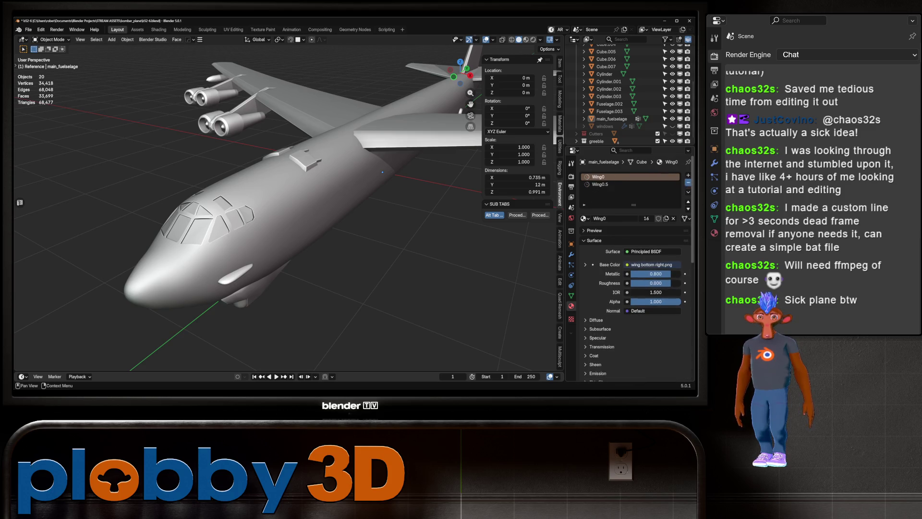
left_click_drag(288, 216, 289, 211)
left_click(288, 202)
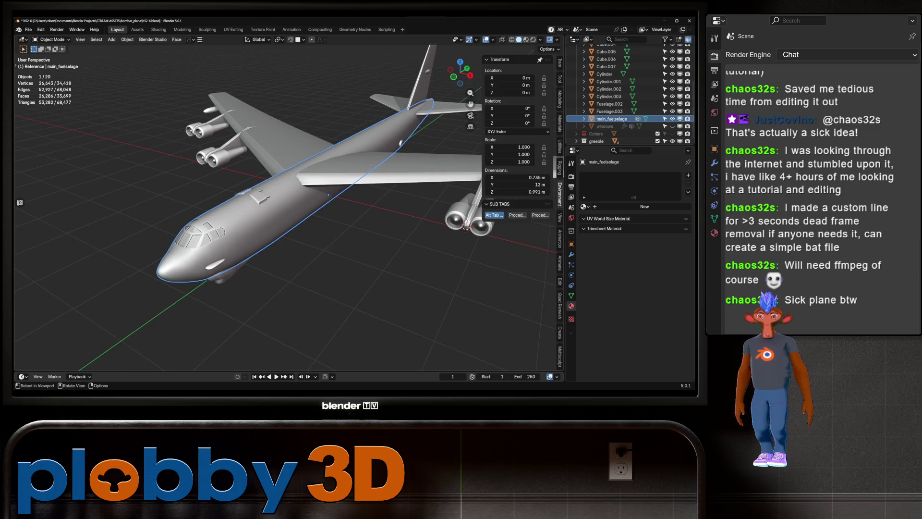
key("Tab")
key("KP_Decimal")
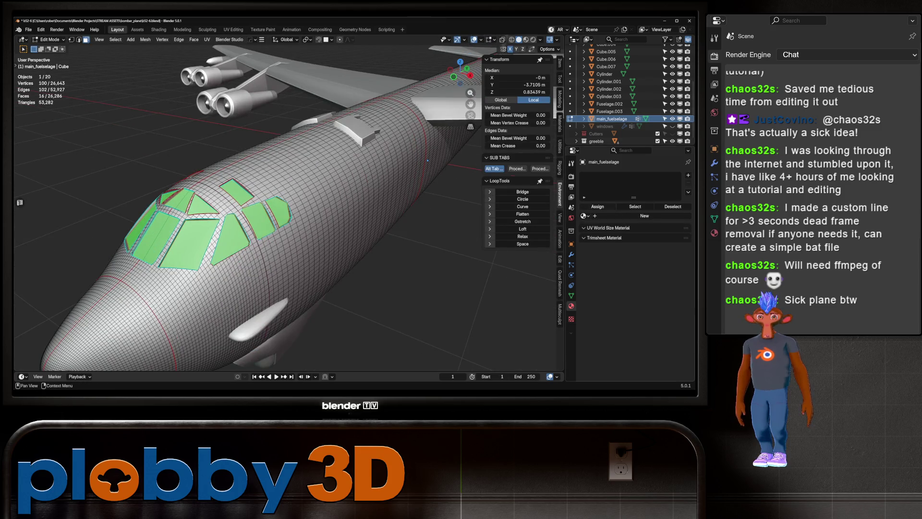
- Add a new material slot, unlink the shared material, and create a fresh material named 'window'
left_click(645, 216)
key("Tab")
key("Tab")
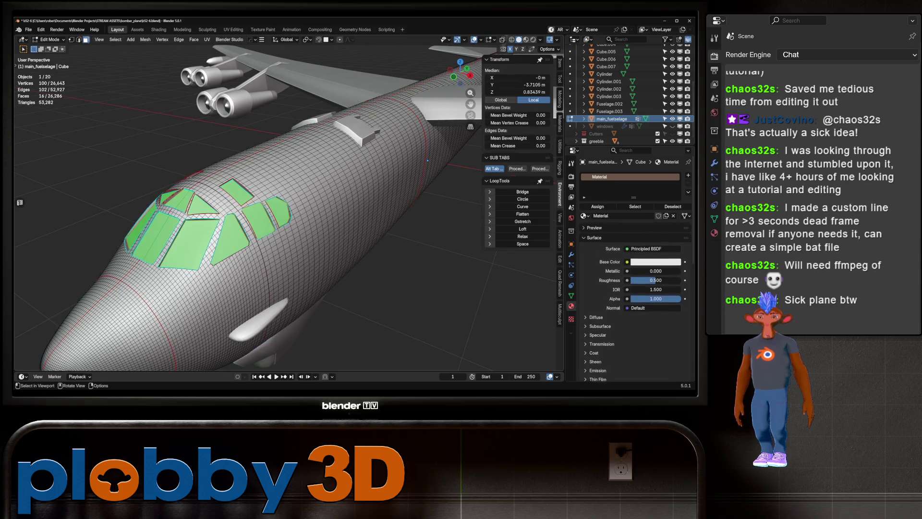
left_click(673, 215)
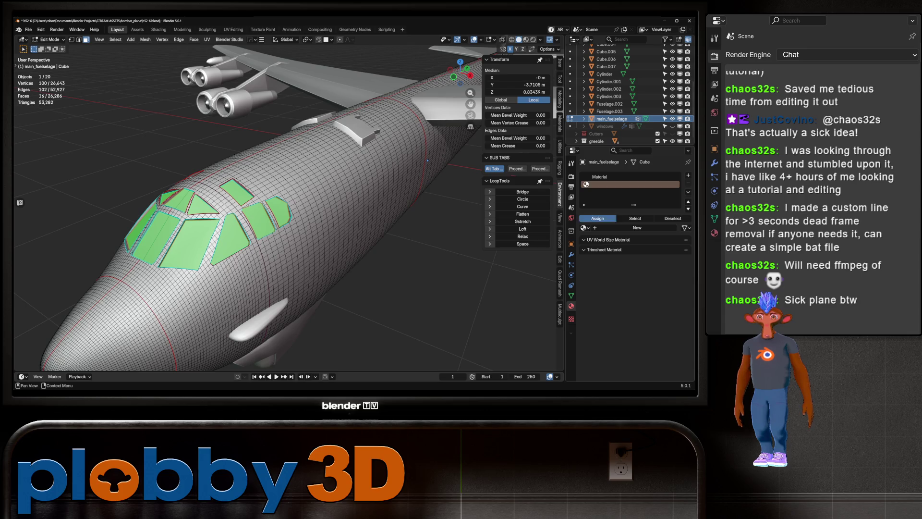
left_click(637, 228)
double_click(604, 184)
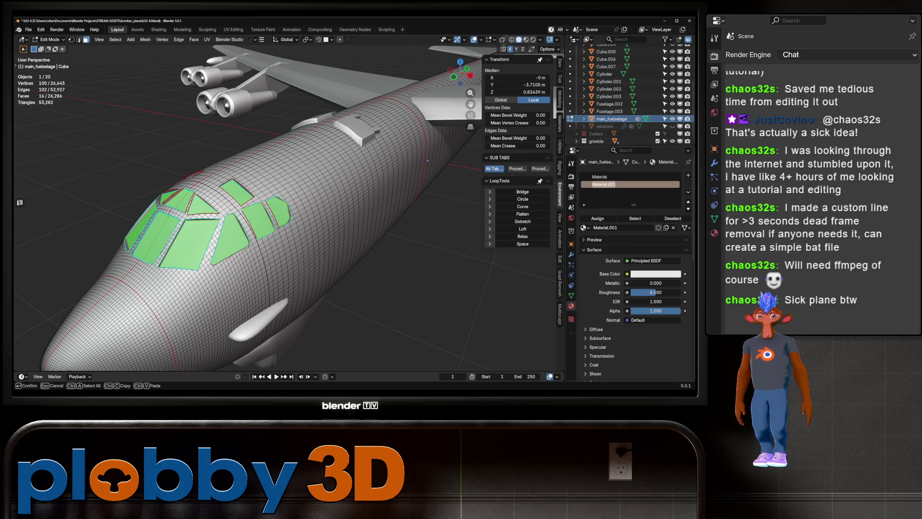
type("window")
key("Return")
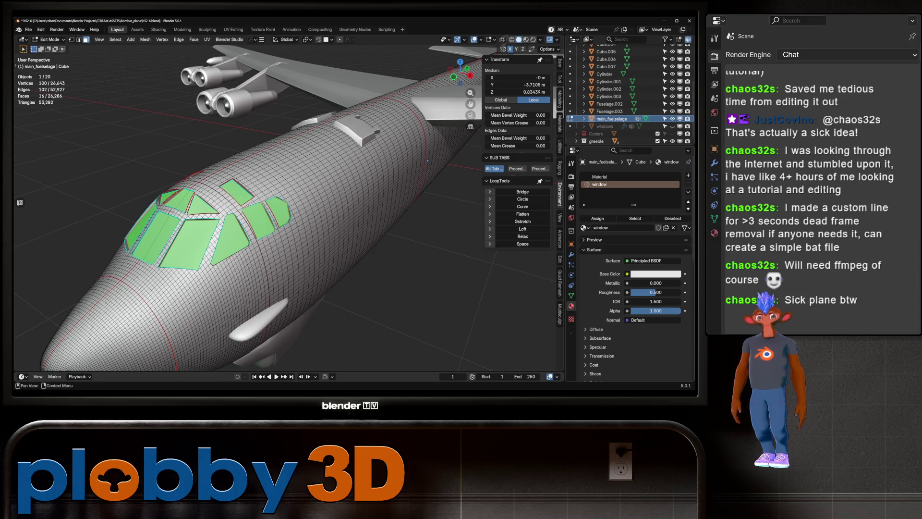
- Save the blend file and return to Object Mode
key("ctrl+s")
scroll("down", 3)
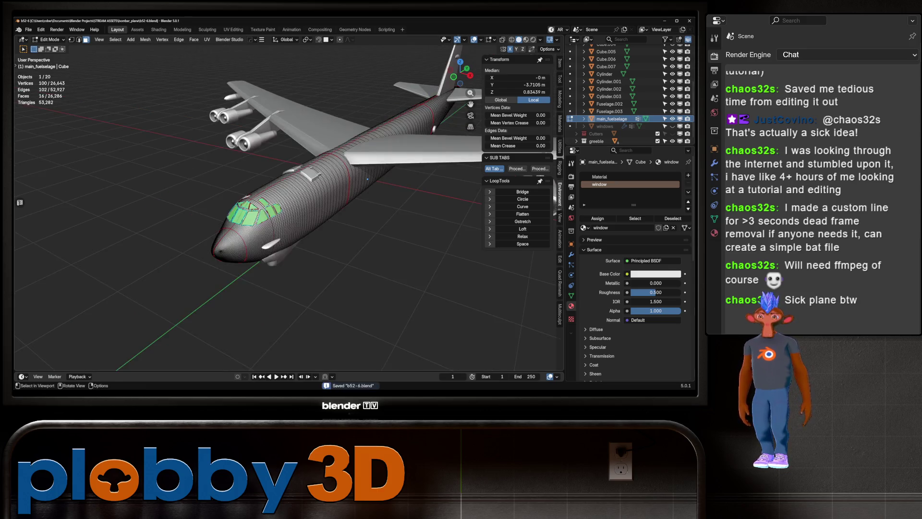
key("Tab")
left_click_drag(288, 158, 377, 156)
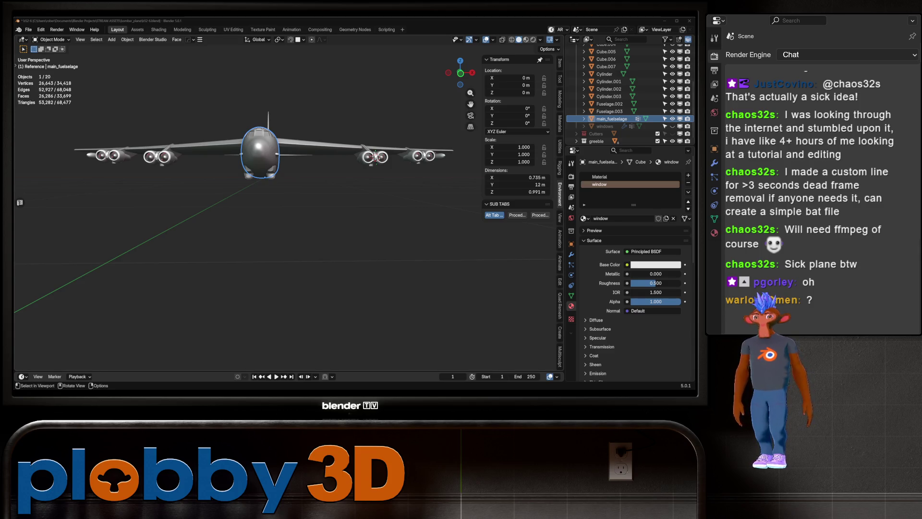
- Orbit around the bomber to inspect it from side, three-quarter and front-top views
key("alt+a")
left_click_drag(376, 156, 336, 96)
scroll("up", 3)
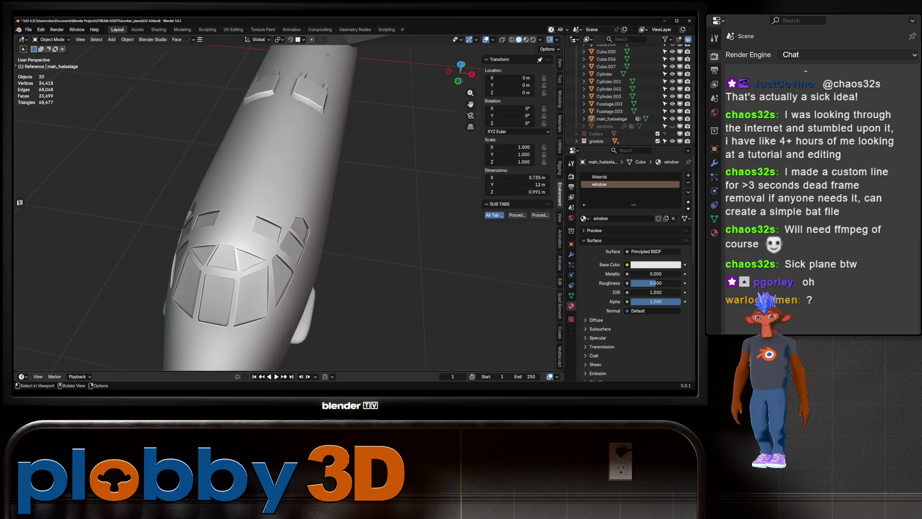
scroll("down", 3)
left_click_drag(329, 56, 452, 216)
left_click_drag(287, 210, 196, 242)
left_click_drag(289, 217, 394, 211)
left_click_drag(393, 258, 317, 245)
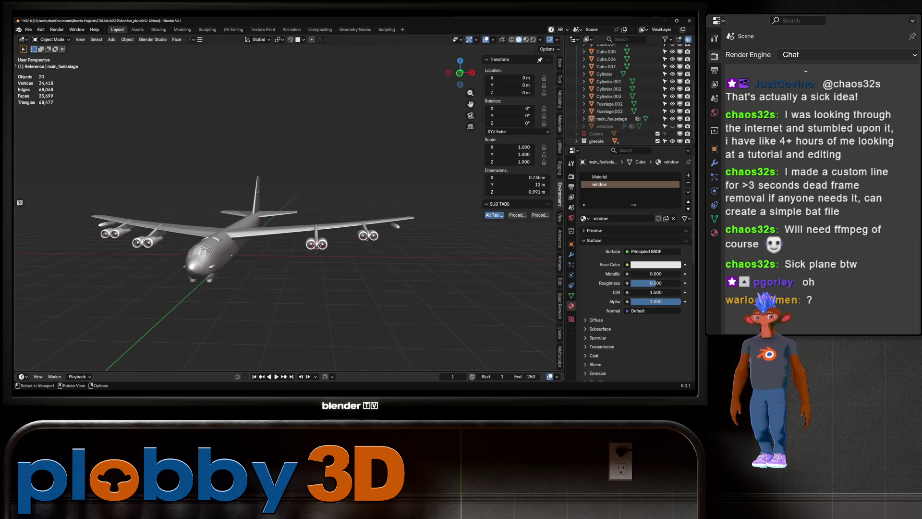
- Select and frame main_fuselage, deselect it, and switch to the Assets workspace
left_click(232, 255)
key("KP_Decimal")
left_click_drag(433, 235, 479, 232)
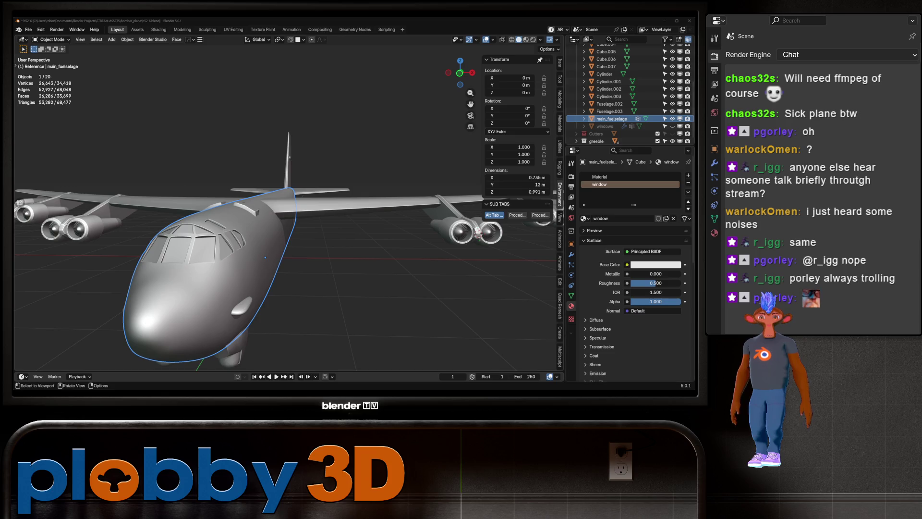
key("alt+a")
left_click_drag(478, 232, 308, 231)
left_click(137, 29)
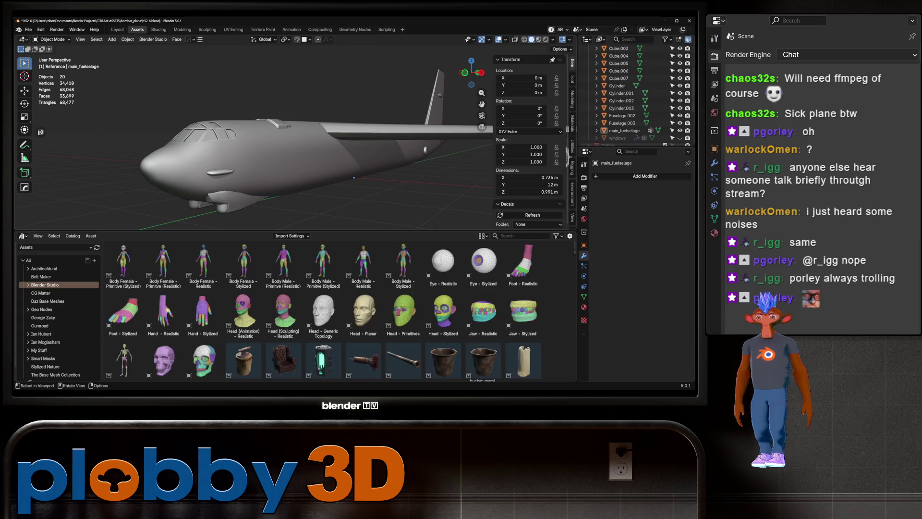
- Choose the Shipwright library's Unassigned catalog and drag the Behemoth material onto main_fuselage
left_click(55, 247)
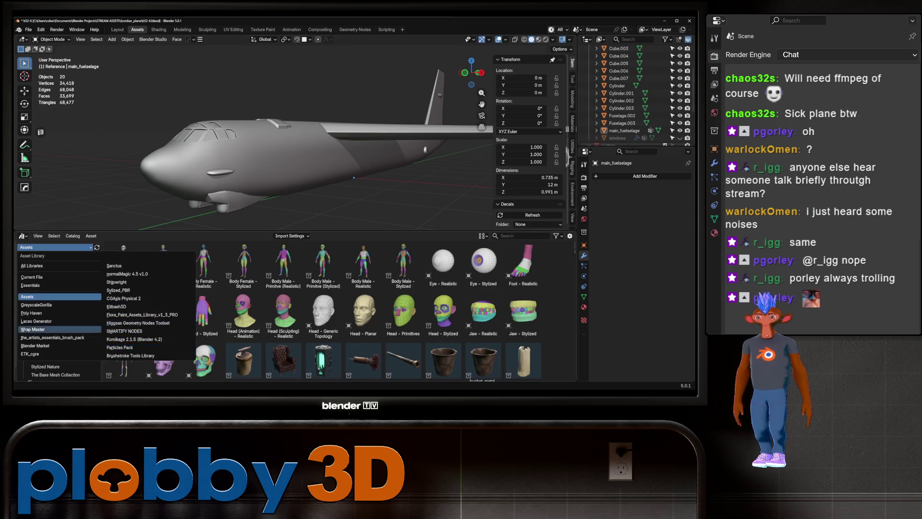
key("Escape")
left_click(55, 247)
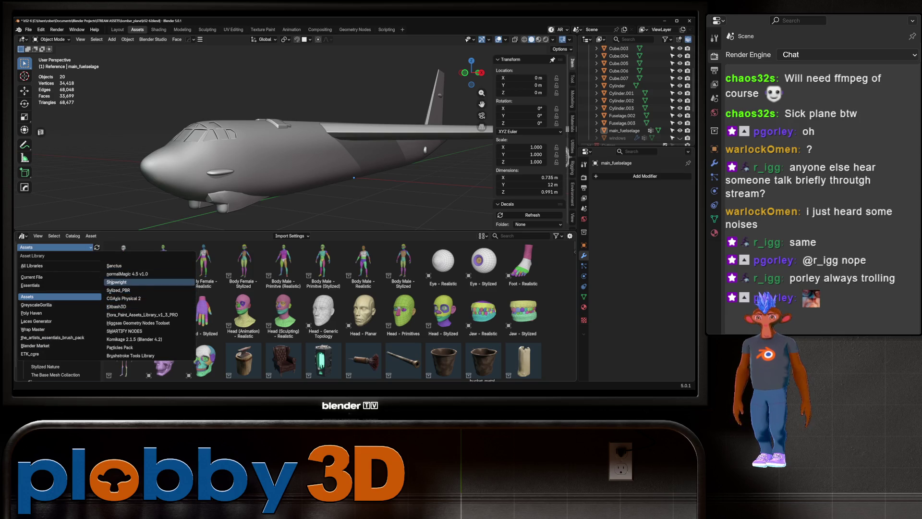
left_click(117, 282)
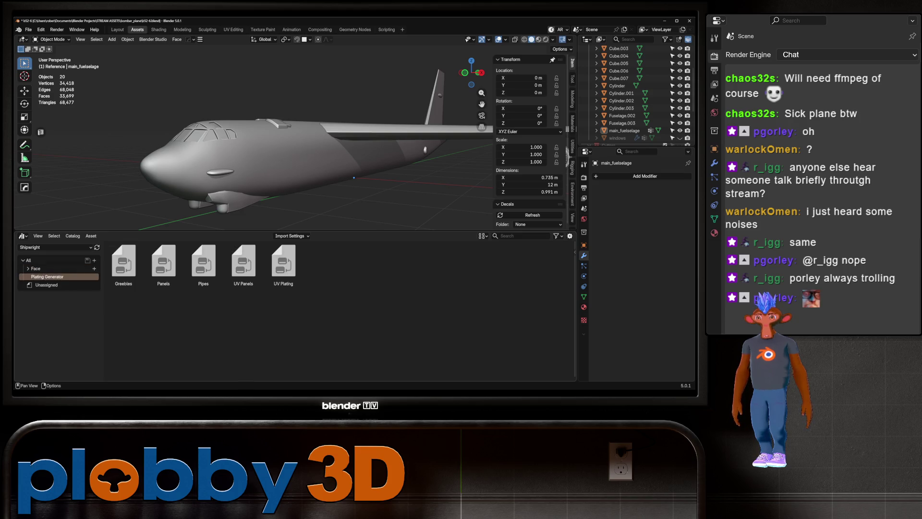
left_click(47, 285)
left_click_drag(123, 262, 261, 145)
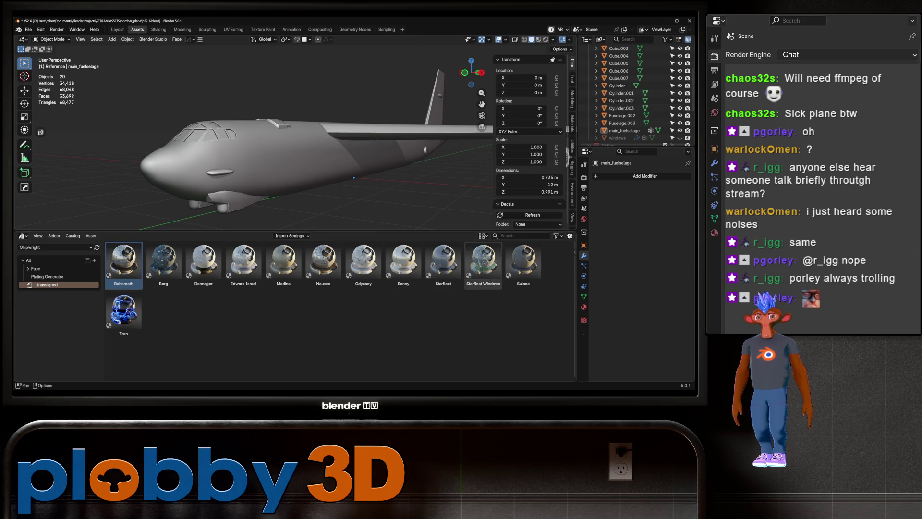
left_click_drag(354, 178, 334, 188)
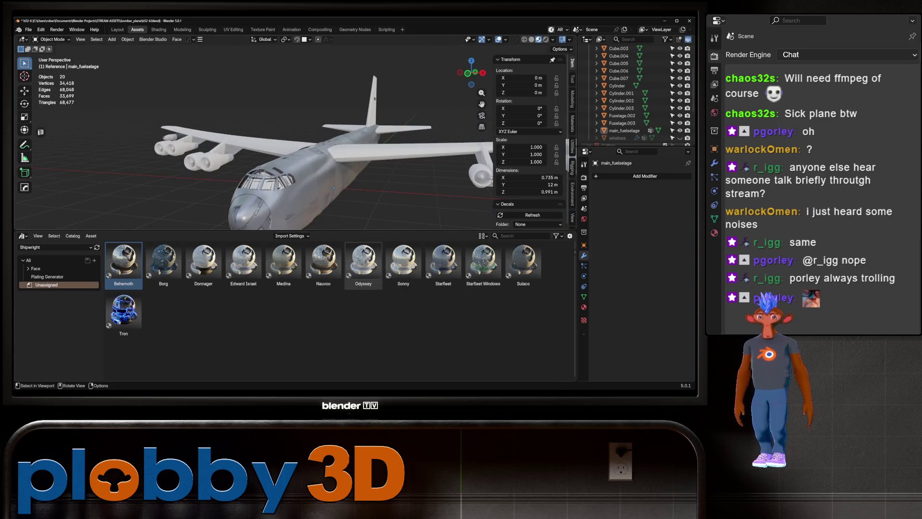
- Set the Behemoth material's Max Height to 0 on main_fuselage
left_click(334, 188)
left_click(584, 307)
scroll("down", 3)
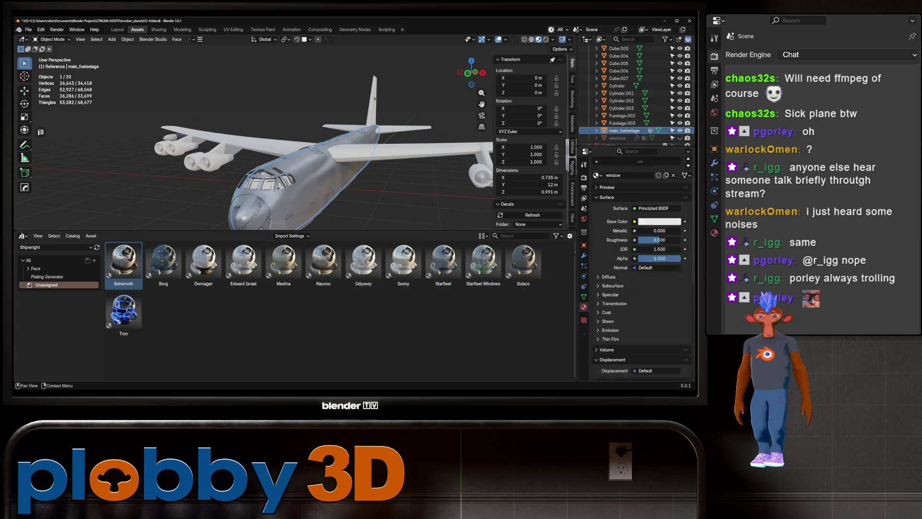
key("Tab")
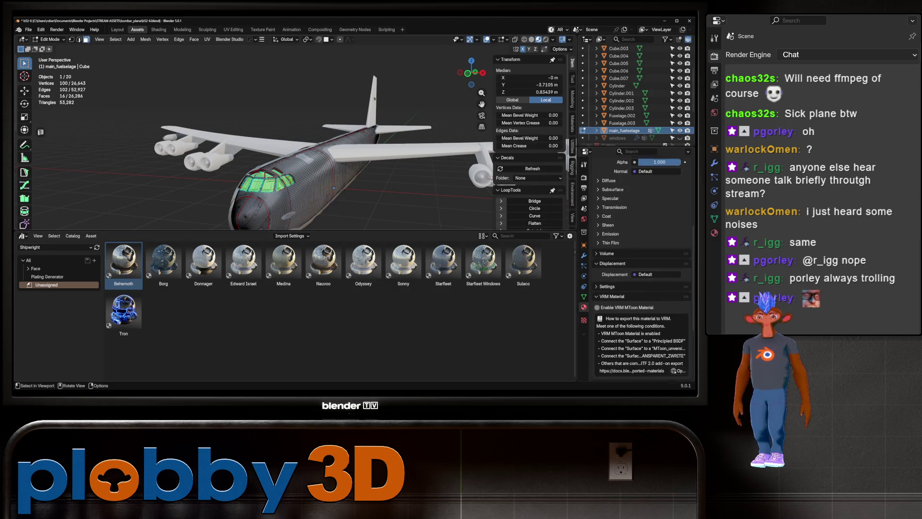
key("Tab")
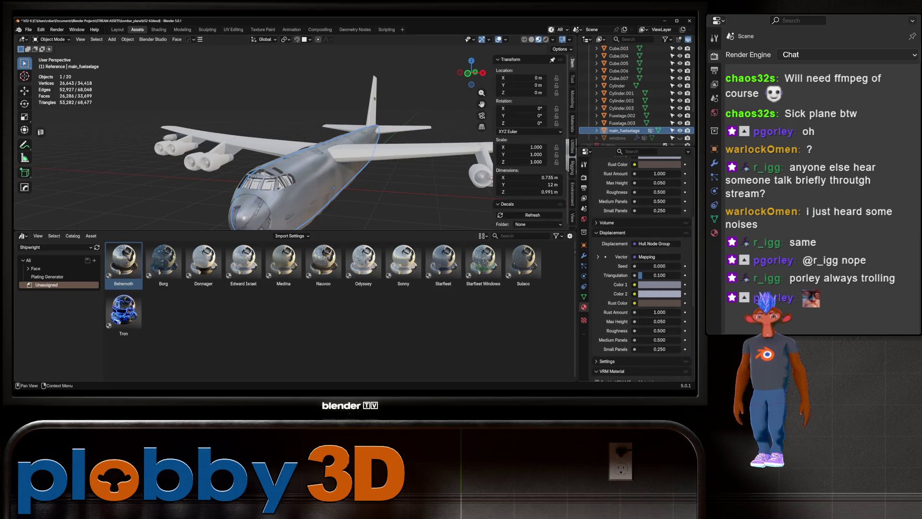
scroll("up", 3)
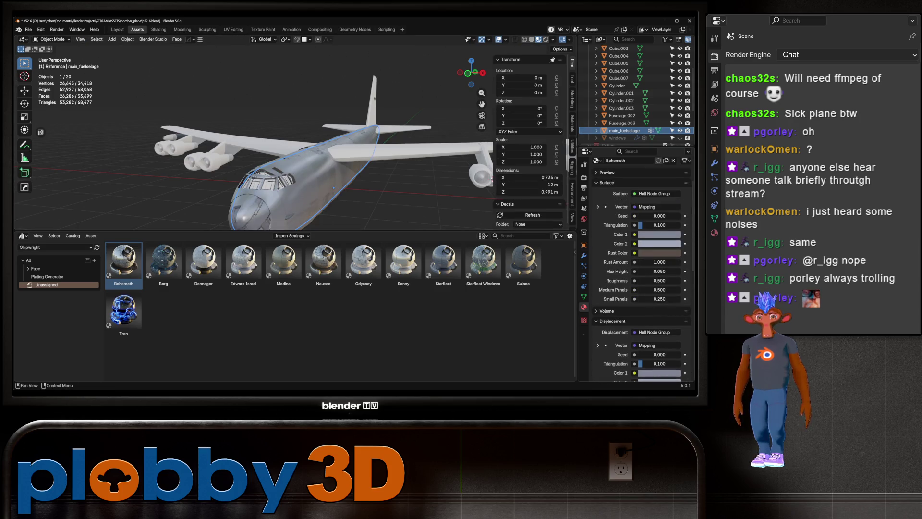
scroll("down", 3)
scroll("down", 3)
scroll("up", 3)
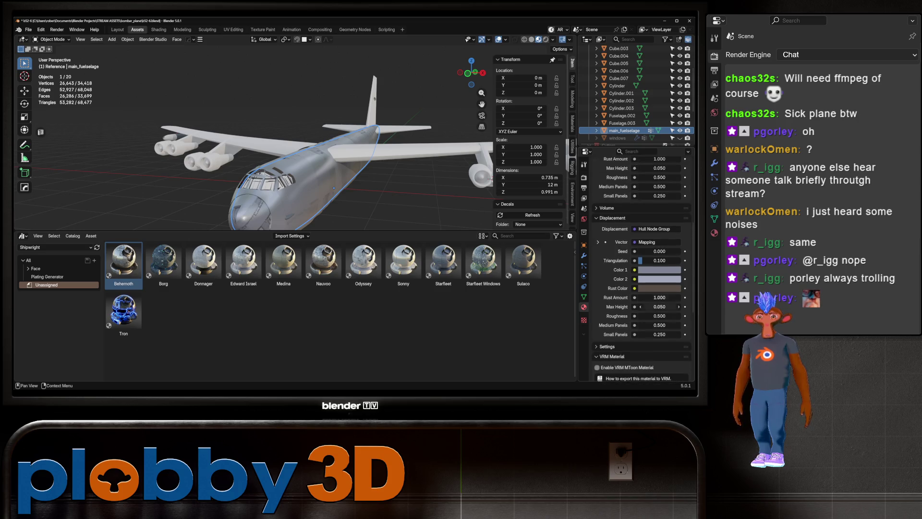
left_click_drag(660, 307, 651, 307)
left_click_drag(365, 202, 462, 161)
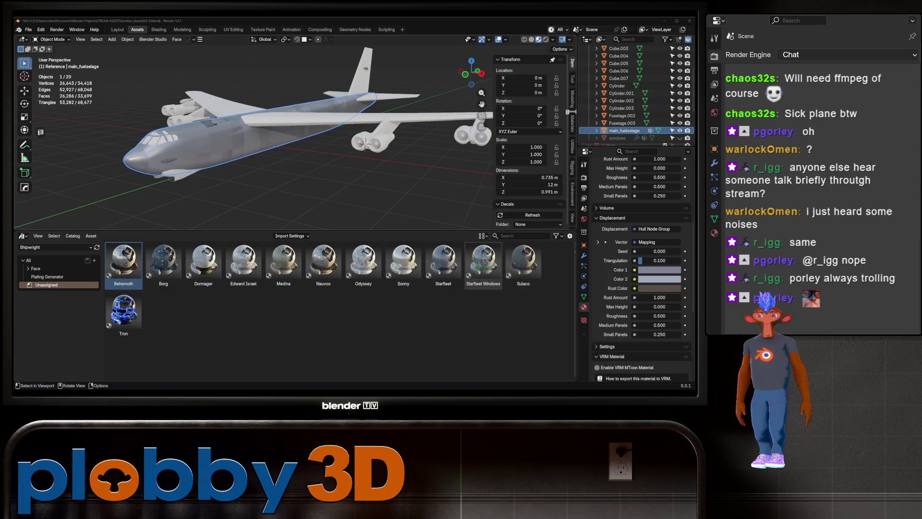
- Darken the hull's Color 1 and Color 2, then move to the Shading workspace
scroll("up", 3)
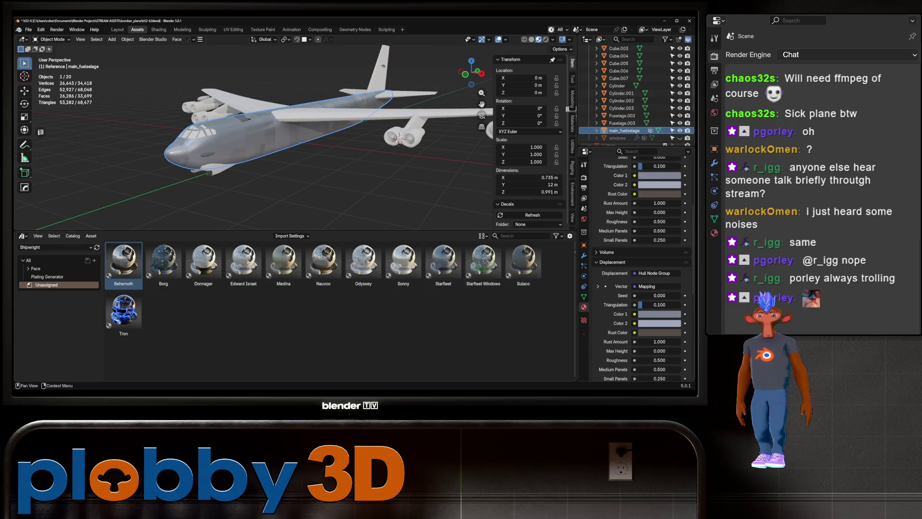
left_click(659, 263)
left_click_drag(650, 234, 648, 244)
left_click(659, 273)
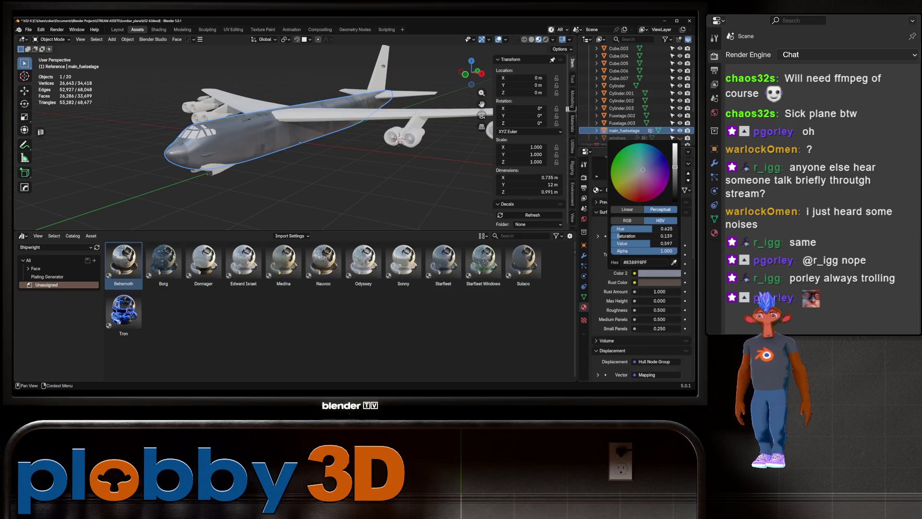
left_click_drag(288, 144, 346, 144)
left_click_drag(467, 124, 419, 127)
left_click(598, 236)
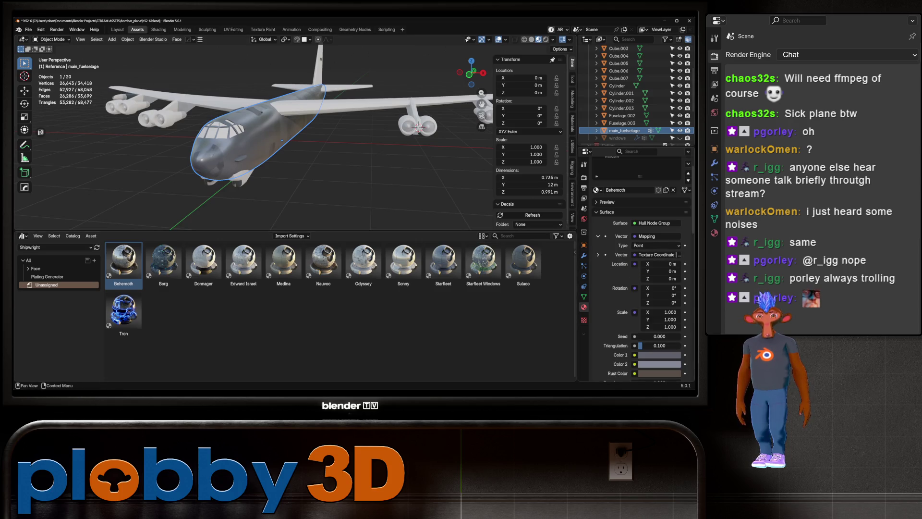
left_click(159, 29)
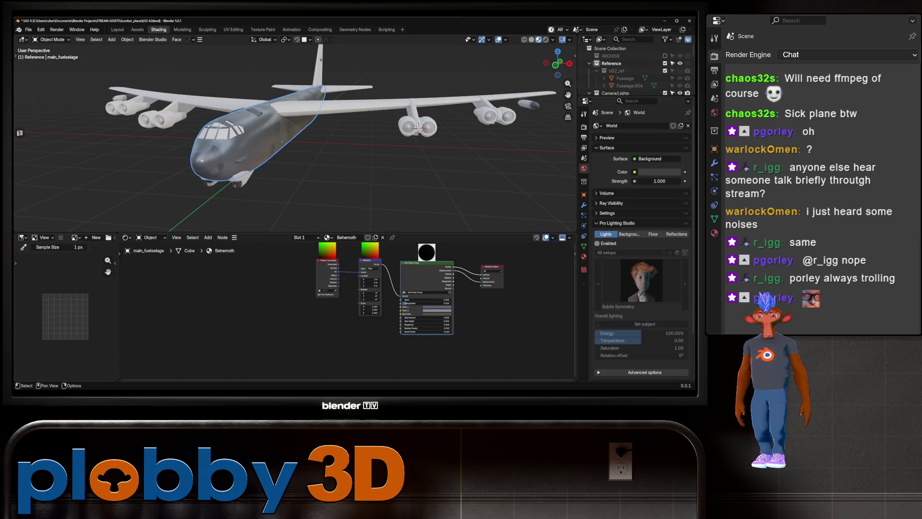
scroll("up", 3)
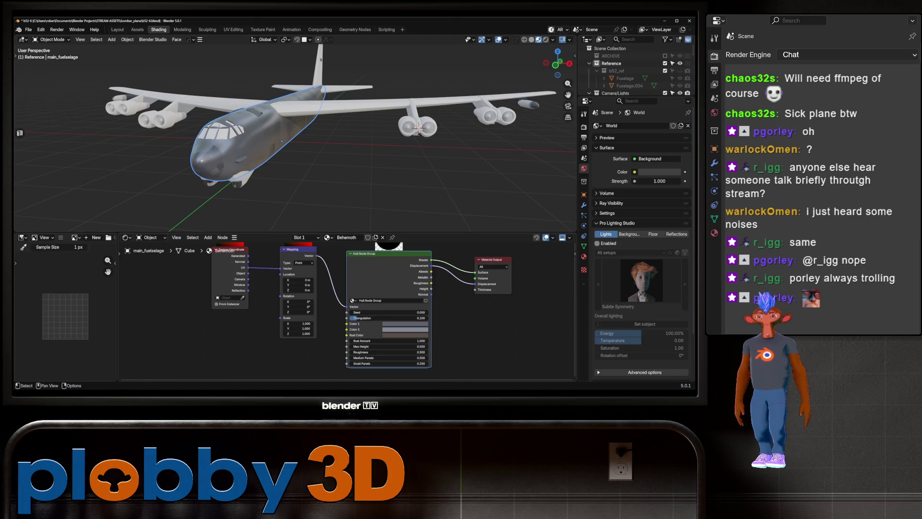
- Feed Object coordinates into the Mapping vector and add a Value node driving Mapping Scale
left_click_drag(248, 273, 280, 268)
left_click_drag(307, 144, 209, 172)
scroll("up", 3)
left_click_drag(303, 330, 212, 301)
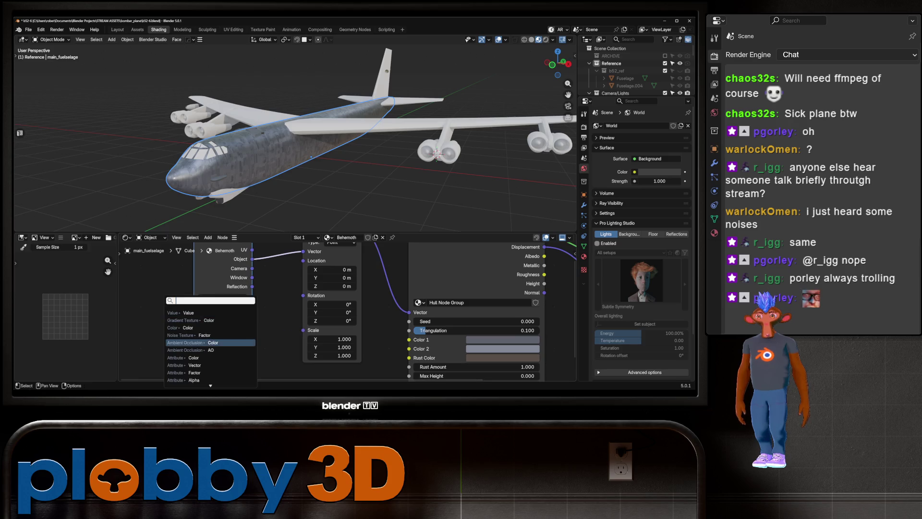
key("Return")
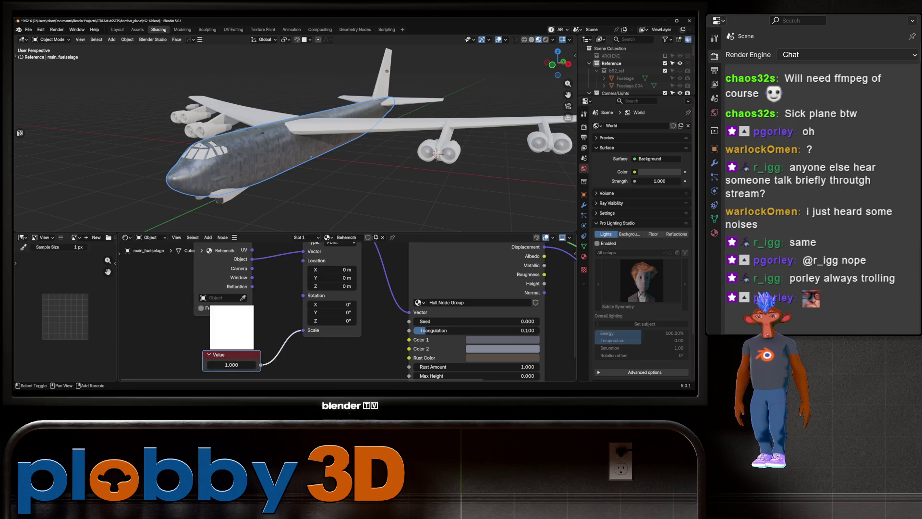
left_click_drag(232, 365, 218, 364)
- Rotate the mapping 90° on Z, disconnect Object coordinates, and raise the texture scale
left_click(332, 321)
type("90")
key("Return")
left_click_drag(337, 144, 284, 157)
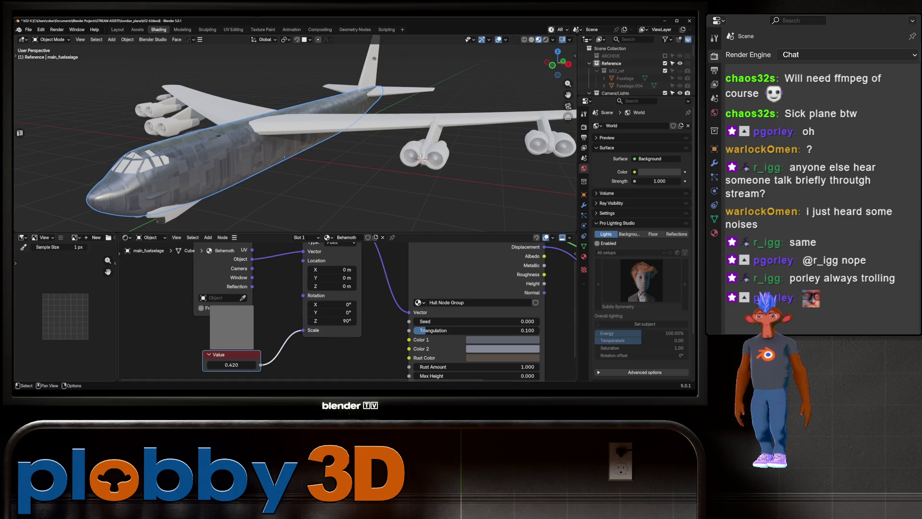
left_click_drag(337, 288, 336, 308)
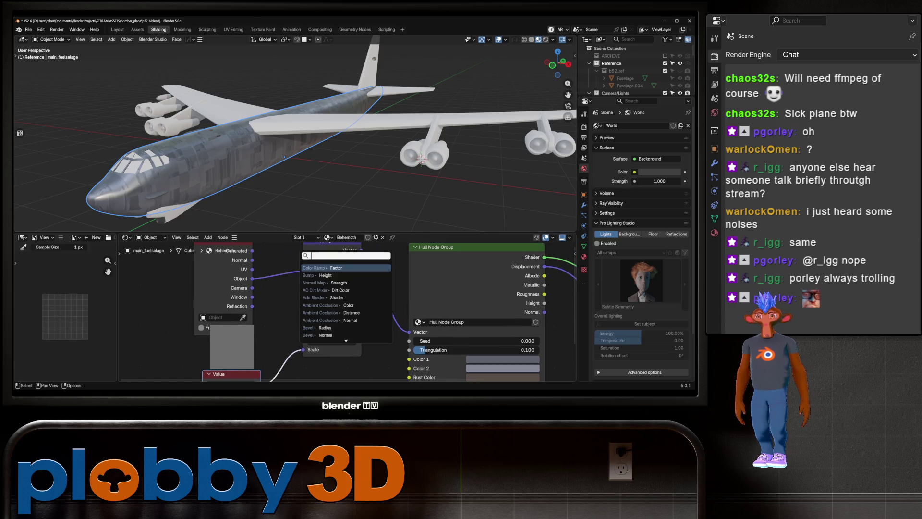
left_click_drag(303, 271, 269, 284)
left_click_drag(336, 307, 328, 259)
left_click_drag(222, 335, 258, 334)
left_click_drag(289, 144, 485, 123)
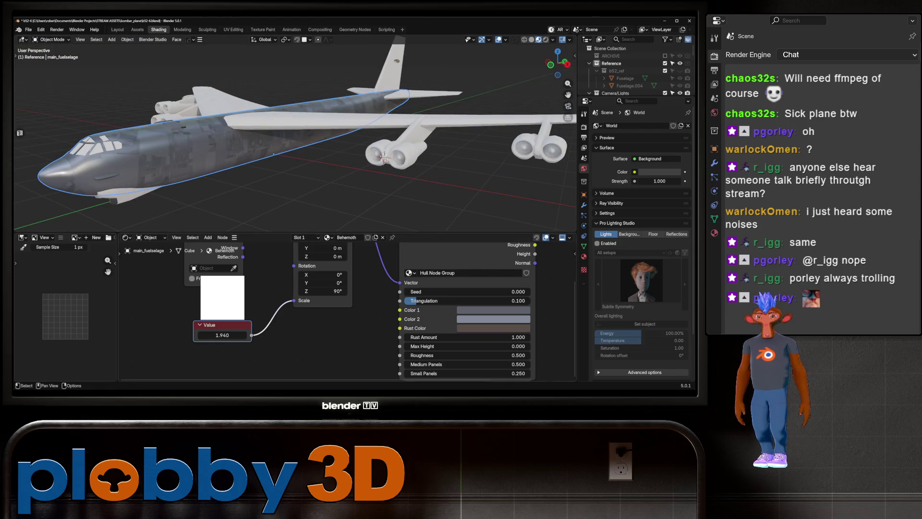
- Slightly darken Color 1 and settle the Value node texture scale at 0.290
left_click(494, 310)
left_click_drag(497, 286, 484, 286)
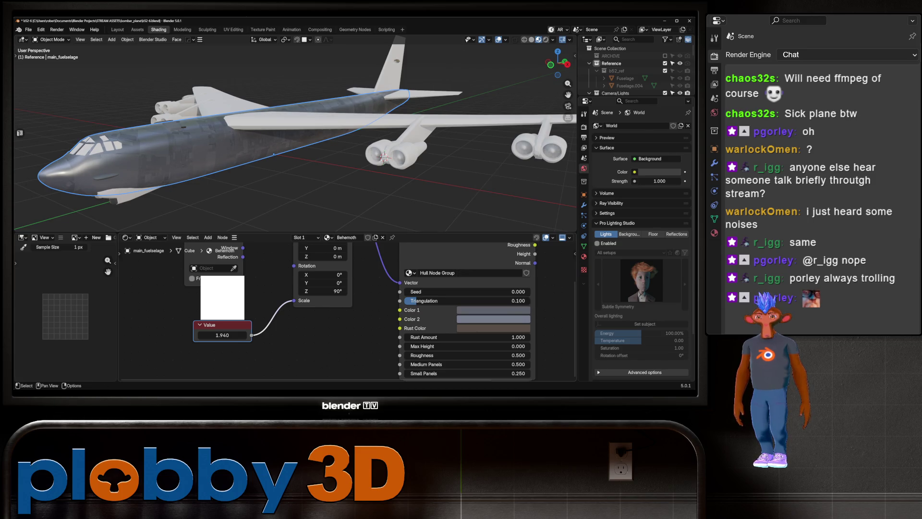
left_click_drag(336, 288, 340, 313)
left_click_drag(226, 360, 249, 361)
left_click_drag(337, 288, 337, 298)
scroll("up", 3)
left_click_drag(226, 377, 227, 345)
left_click_drag(227, 345, 268, 345)
left_click_drag(288, 144, 366, 118)
- Link the fuselage's Behemoth material onto the wing with Ctrl+L Link Materials
left_click(384, 149)
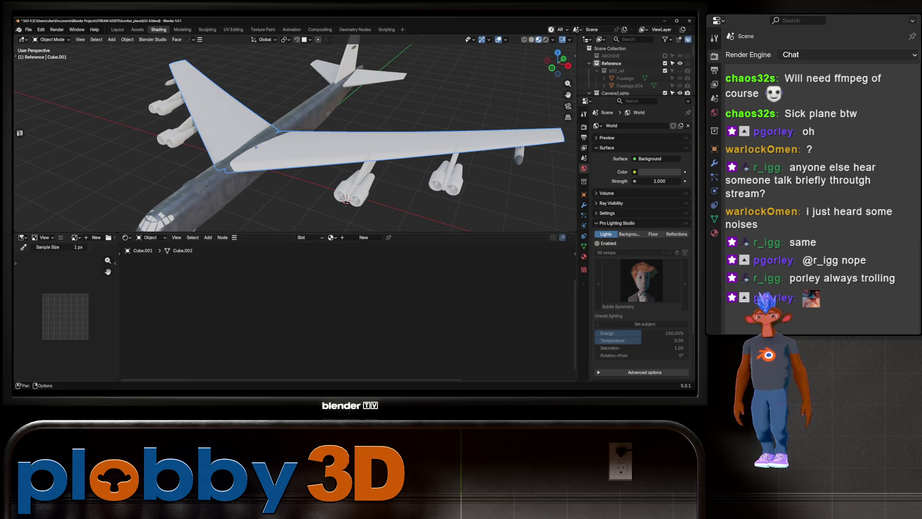
left_click(331, 237)
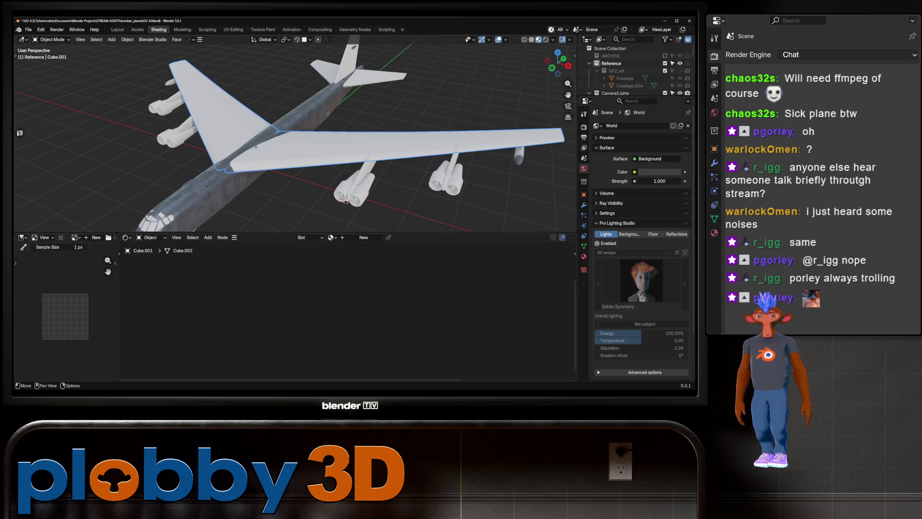
left_click(307, 104)
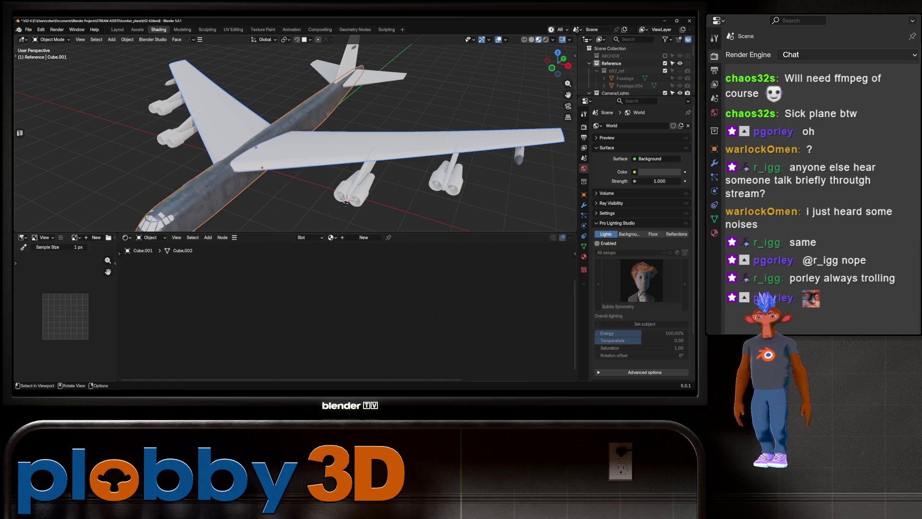
key("ctrl+l")
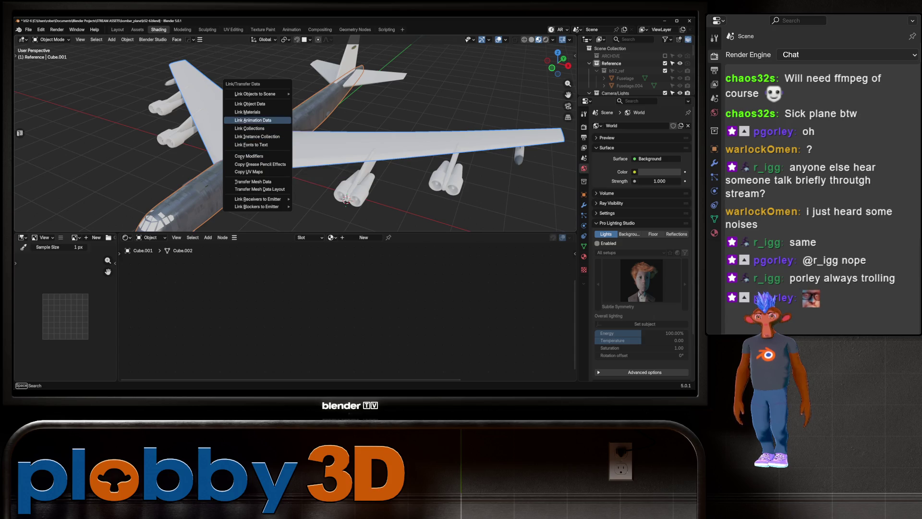
left_click(250, 159)
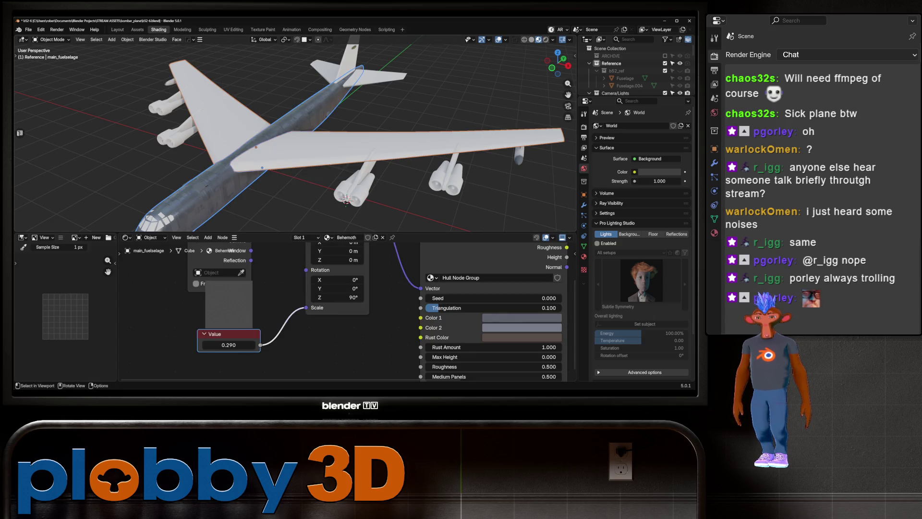
key("ctrl+l")
left_click(288, 123)
left_click_drag(288, 122, 303, 118)
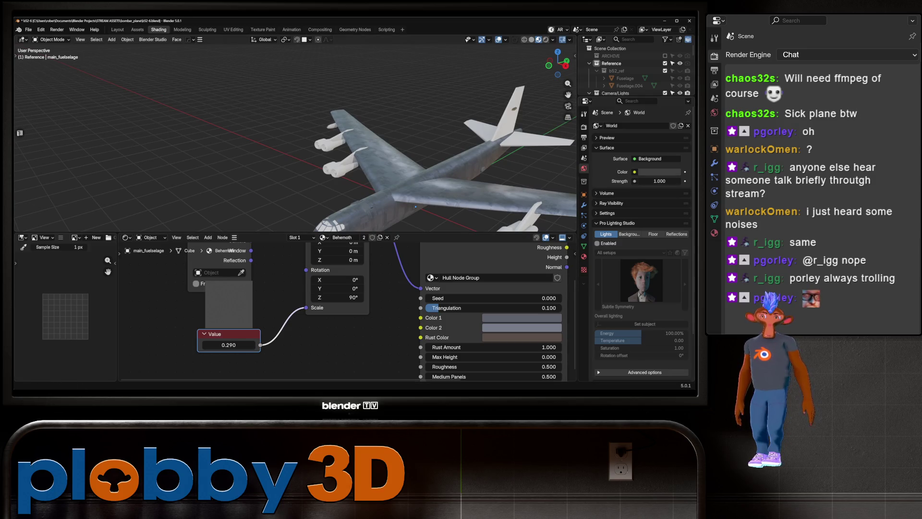
left_click_drag(303, 118, 264, 122)
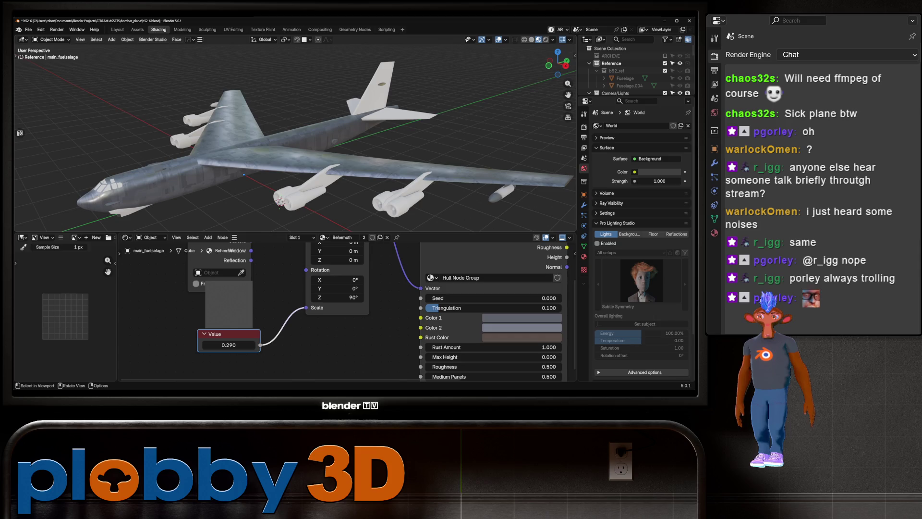
- Link the Behemoth material from main_fuselage onto the tail stabilizer
left_click(244, 175)
left_click(370, 113)
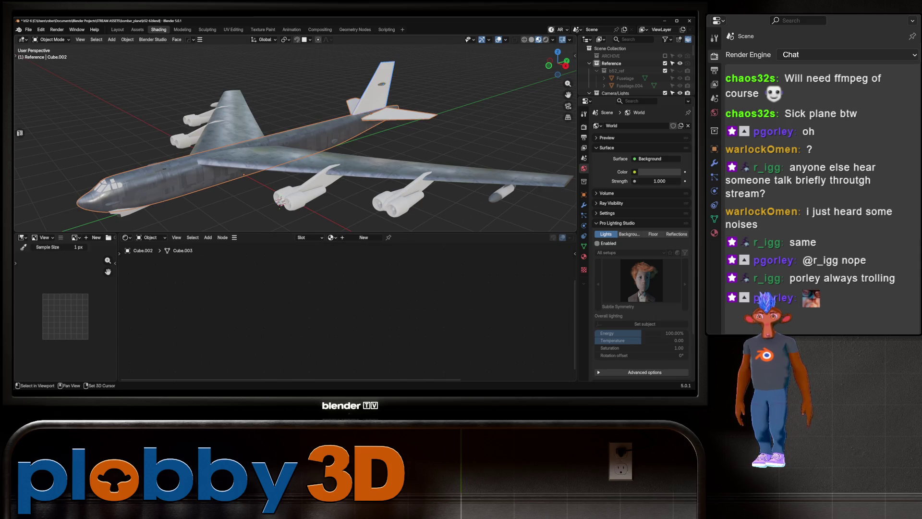
left_click(327, 140)
key("ctrl+l")
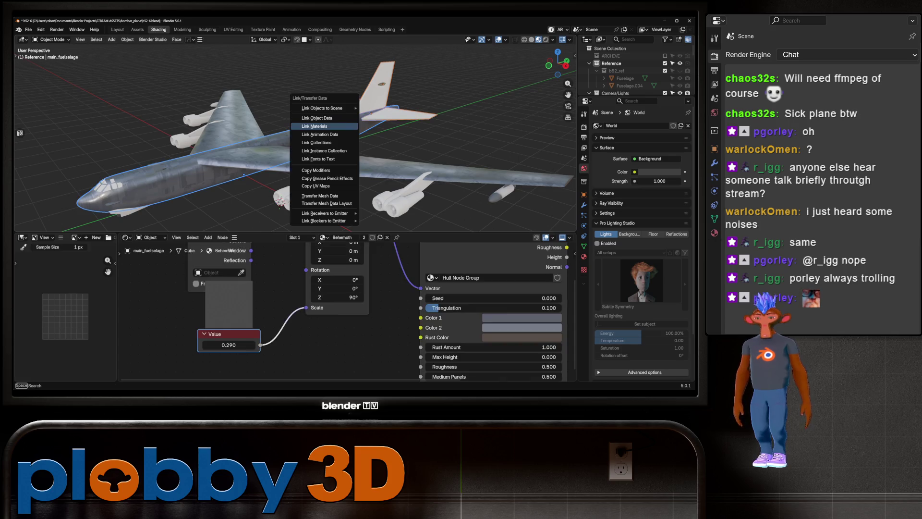
left_click(332, 140)
left_click(399, 113)
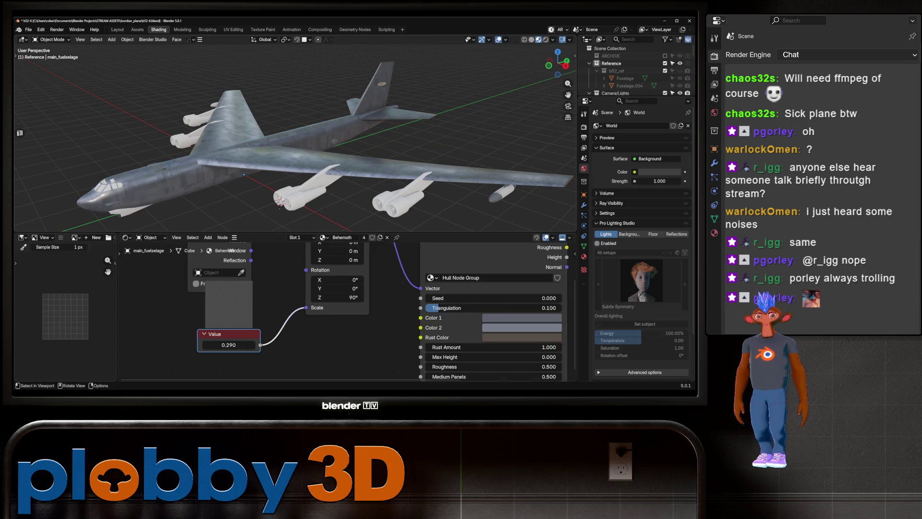
left_click_drag(399, 114, 302, 115)
scroll("up", 3)
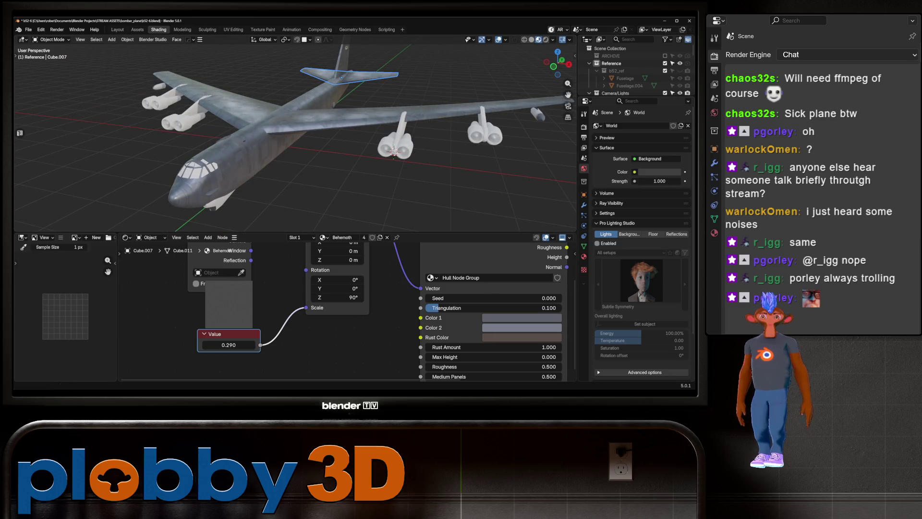
left_click_drag(295, 134, 307, 87)
scroll("down", 3)
scroll("down", 3)
- Link the Behemoth material from main_fuselage onto the engines
left_click(324, 114)
key("shift+b")
left_click_drag(191, 69, 512, 163)
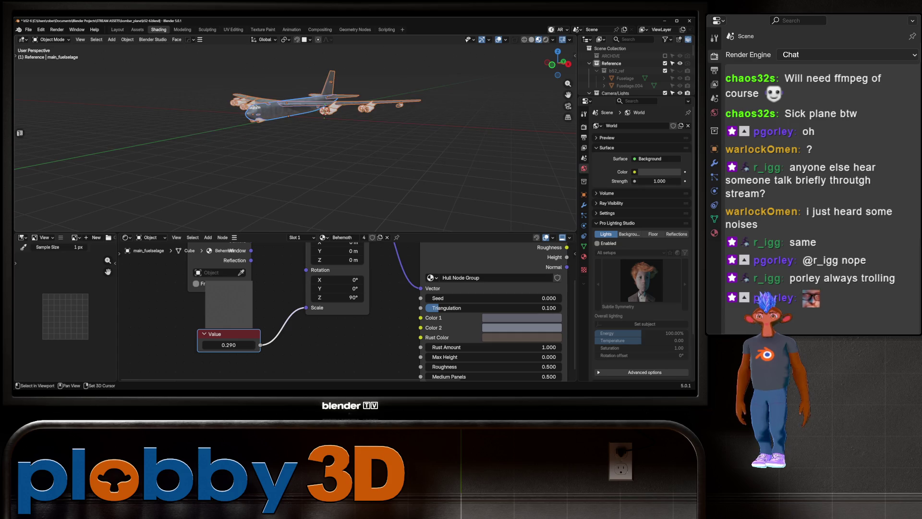
key("ctrl+l")
left_click(309, 136)
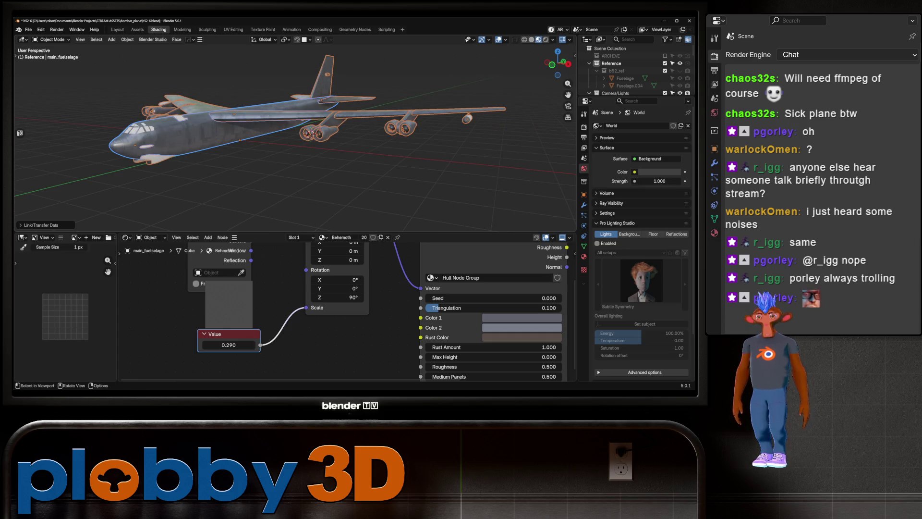
- Select the first nose blister part and remove all its materials
left_click_drag(310, 135, 202, 111)
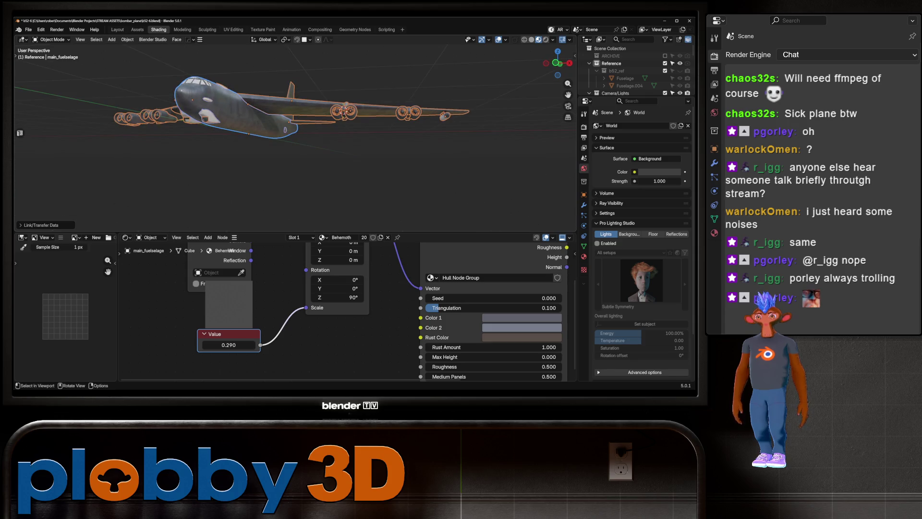
left_click(163, 96)
scroll("up", 3)
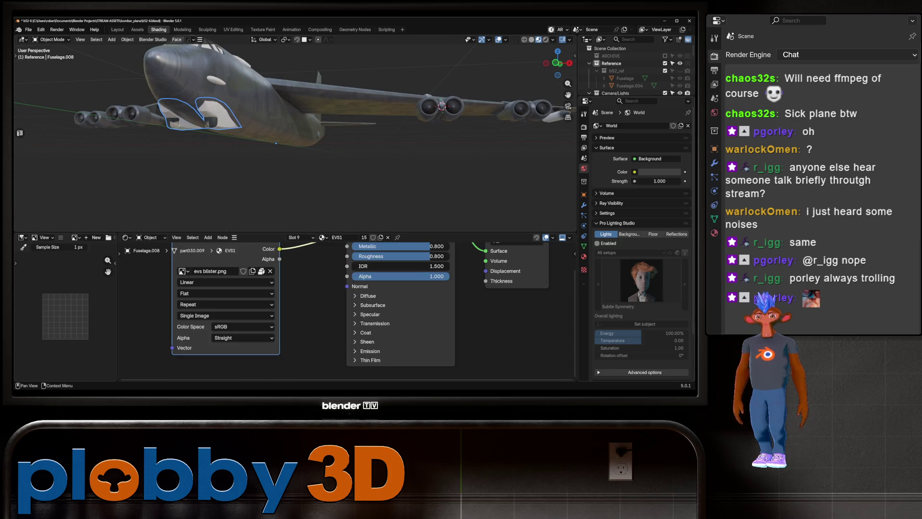
left_click(584, 256)
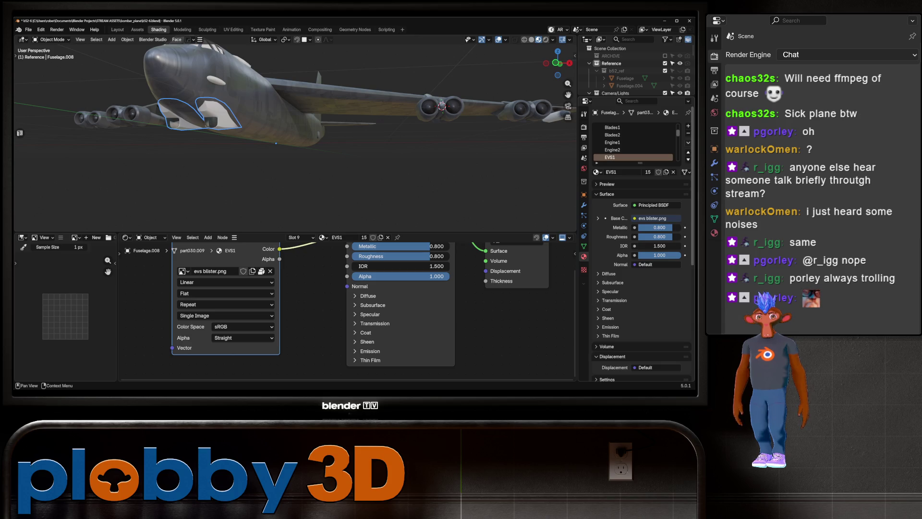
left_click(689, 142)
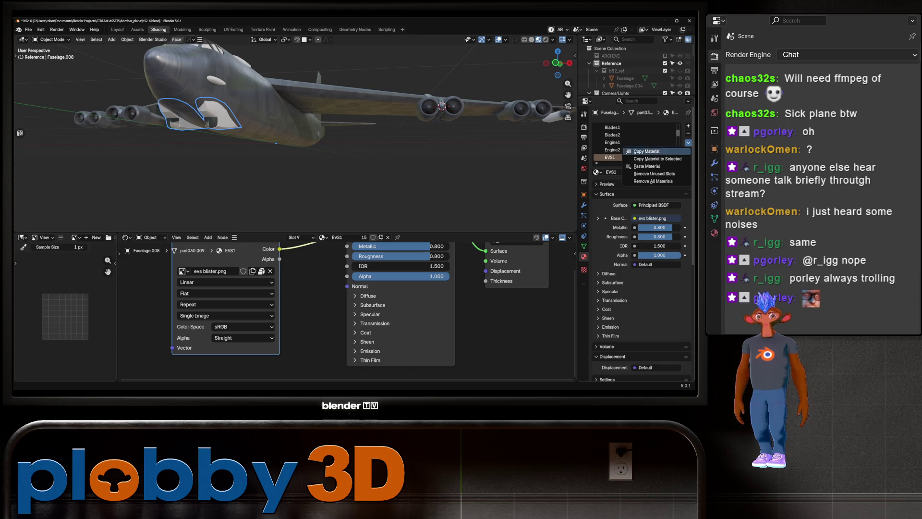
left_click(654, 181)
key("ctrl+z")
- Link the fuselage material to the blister and assign Behemoth from the material list
key("ctrl+shift+z")
key("ctrl+l")
left_click(319, 138)
key("alt+a")
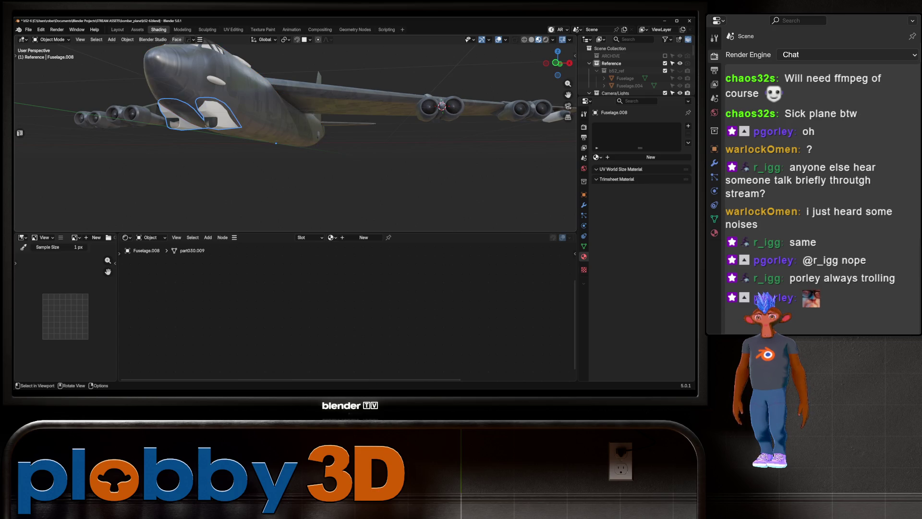
key("ctrl+z")
key("ctrl+l")
left_click(235, 126)
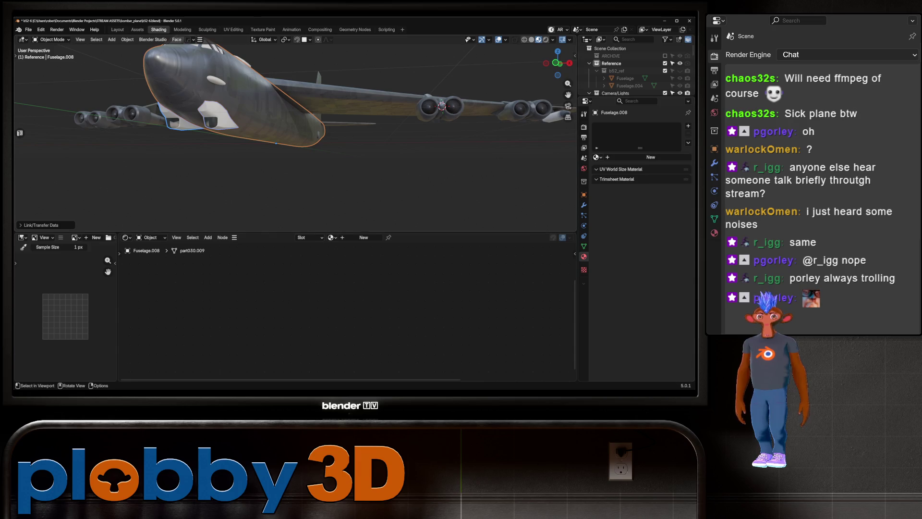
left_click(597, 157)
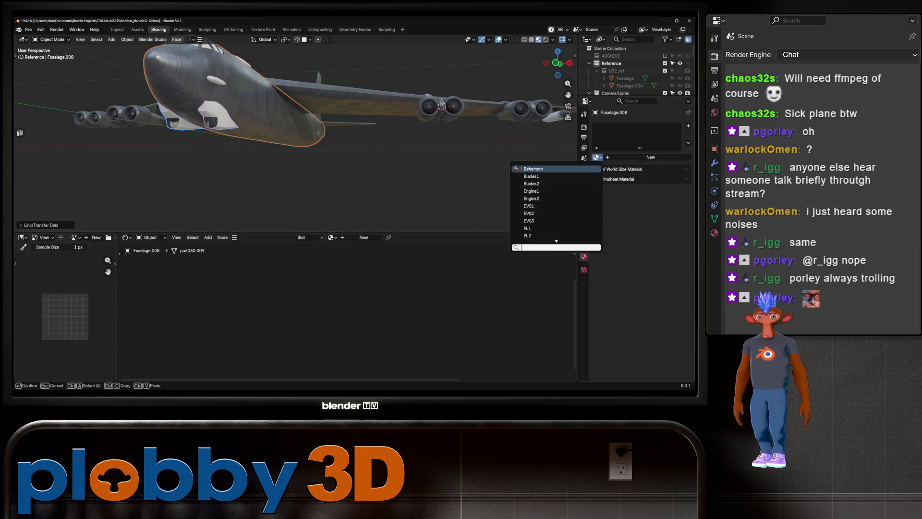
left_click(533, 169)
- Strip all materials from the second nose blister and assign it Behemoth
left_click_drag(336, 120, 327, 106)
left_click(288, 113)
left_click(689, 142)
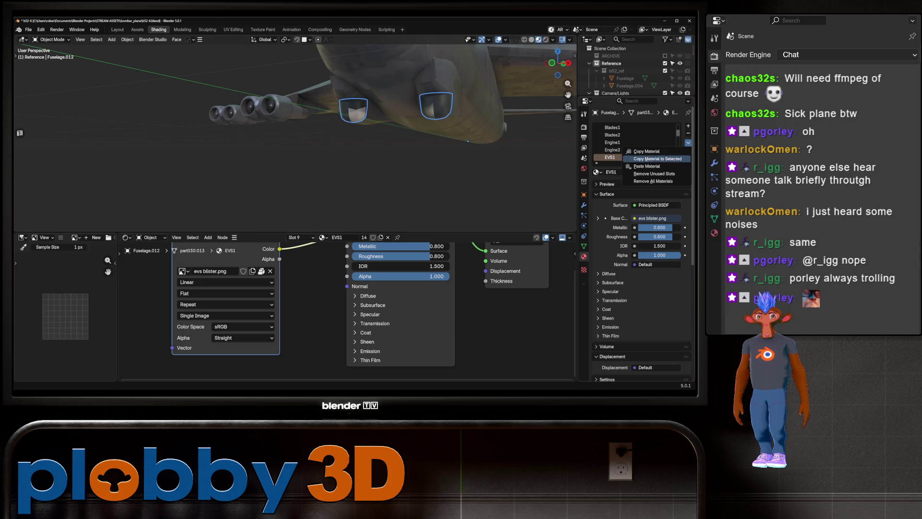
left_click(654, 181)
left_click(597, 157)
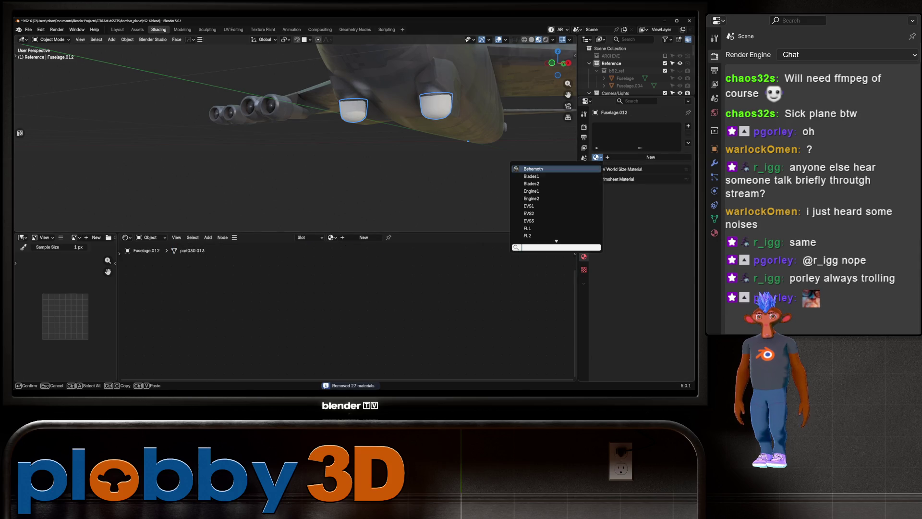
left_click(534, 173)
scroll("down", 3)
left_click_drag(295, 135, 307, 120)
scroll("up", 3)
left_click(271, 124)
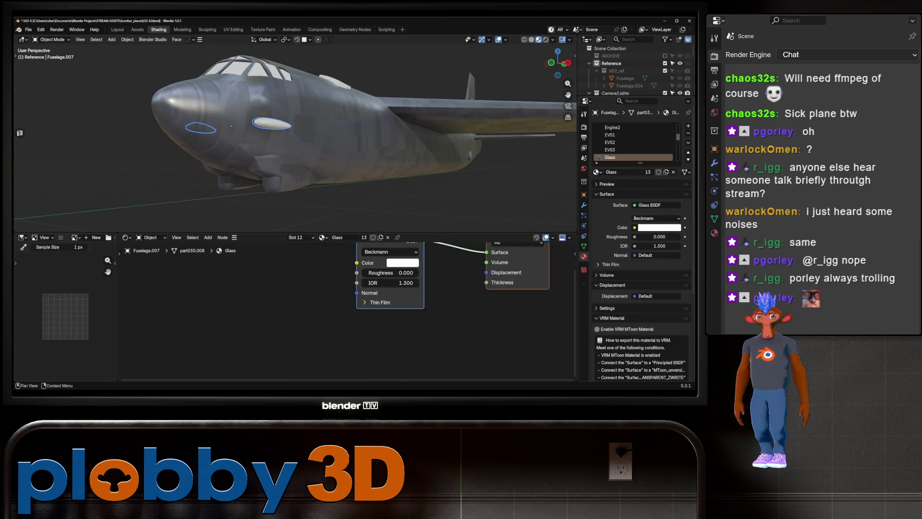
- Remove all materials from the nose window glass and assign Behemoth
left_click(688, 142)
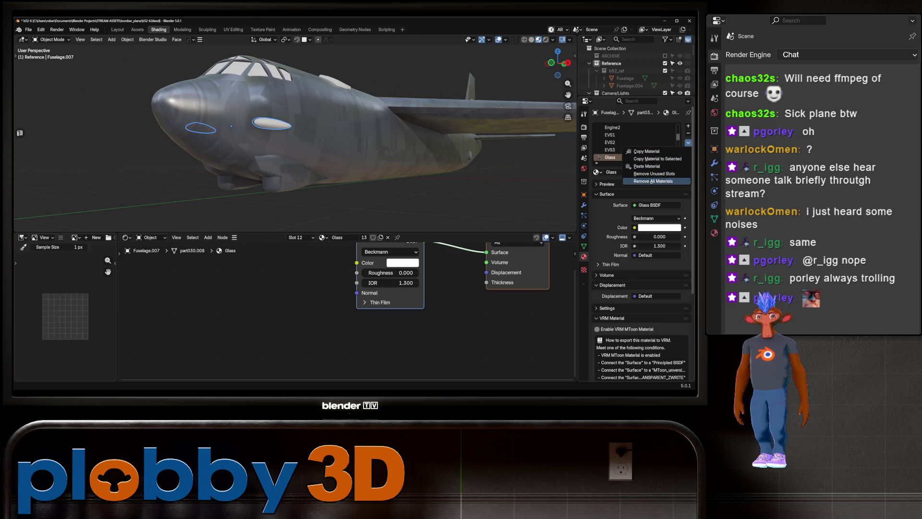
left_click(653, 181)
left_click(597, 158)
left_click(528, 169)
left_click_drag(336, 144, 278, 115)
- Replace the fuselage window panels' materials with Behemoth
left_click(319, 141)
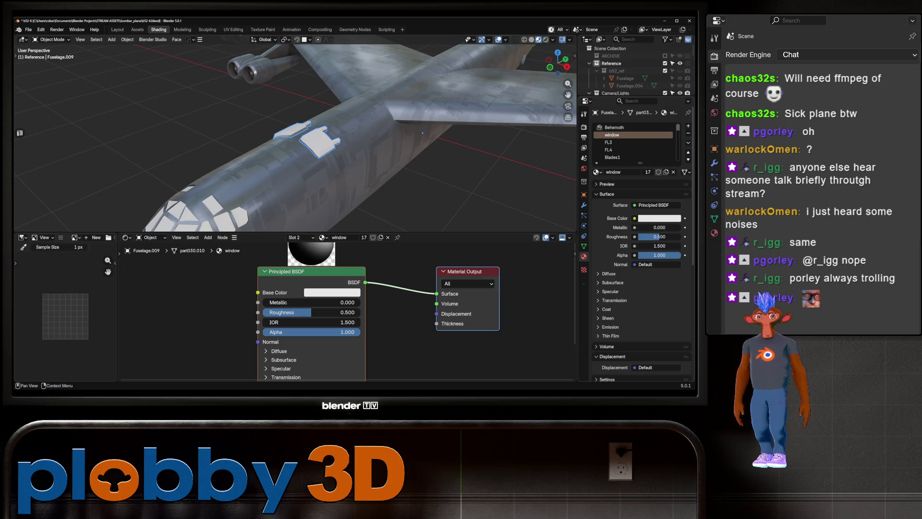
left_click(689, 143)
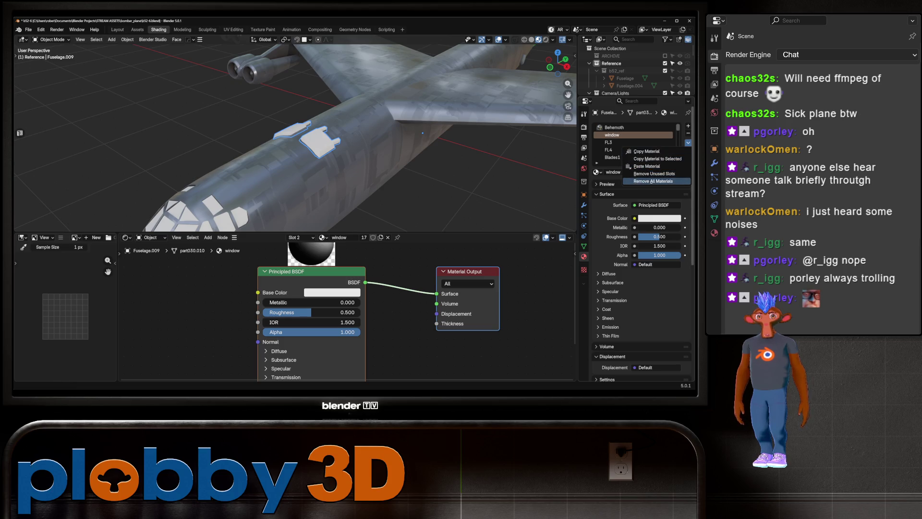
left_click(654, 181)
left_click(597, 158)
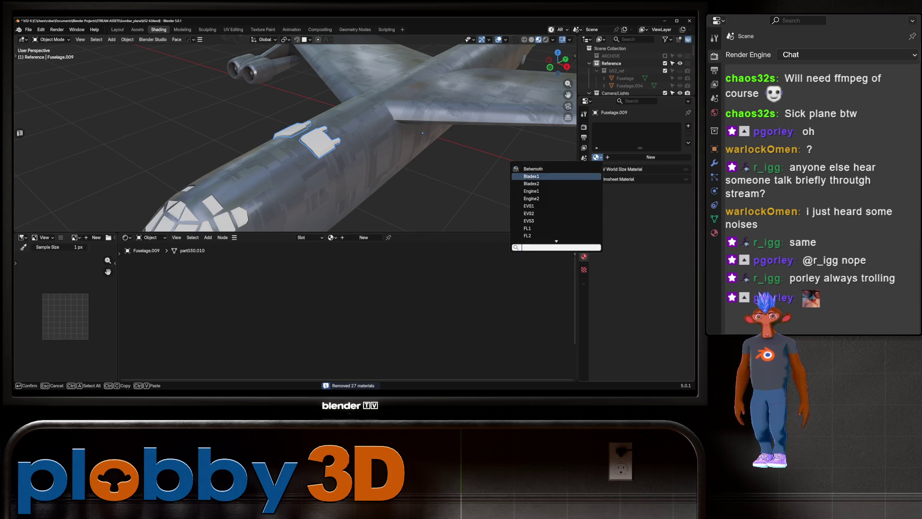
left_click(552, 172)
left_click_drag(336, 144, 183, 115)
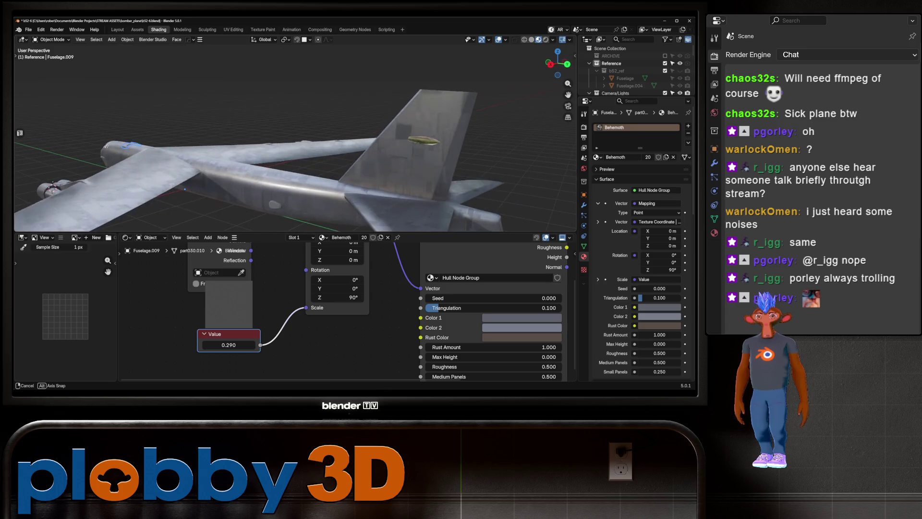
- Strip the tail canopy's materials and assign it Behemoth
left_click(425, 139)
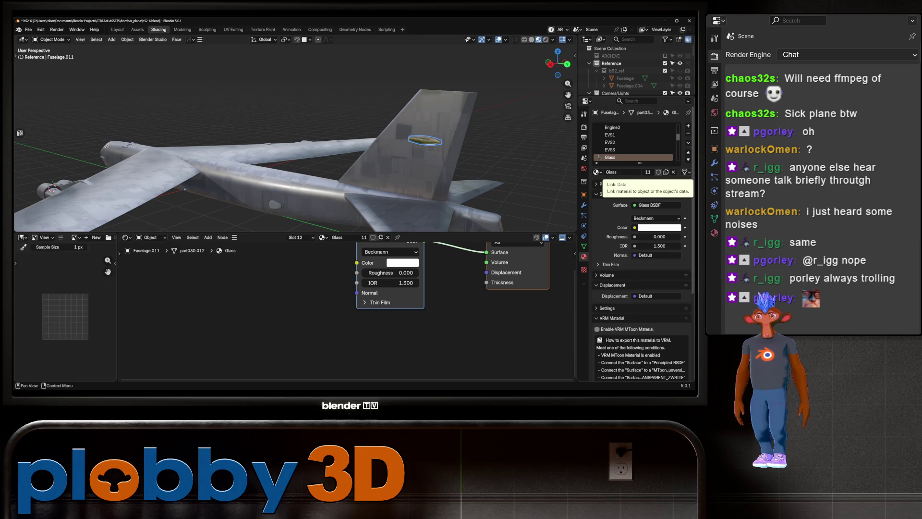
left_click(688, 142)
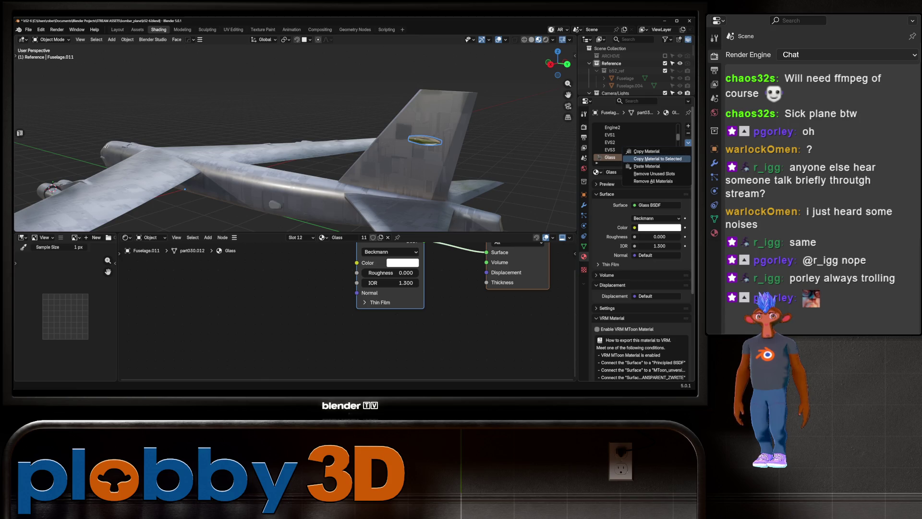
left_click(654, 181)
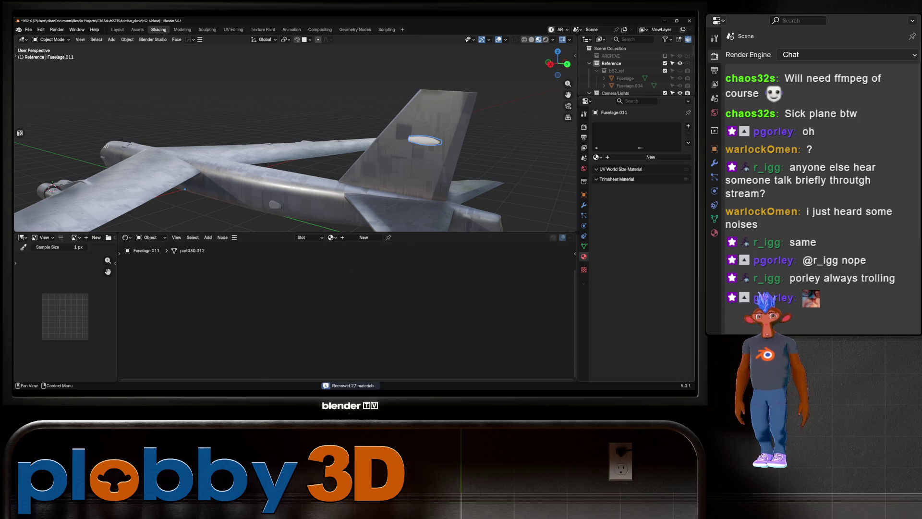
left_click(596, 157)
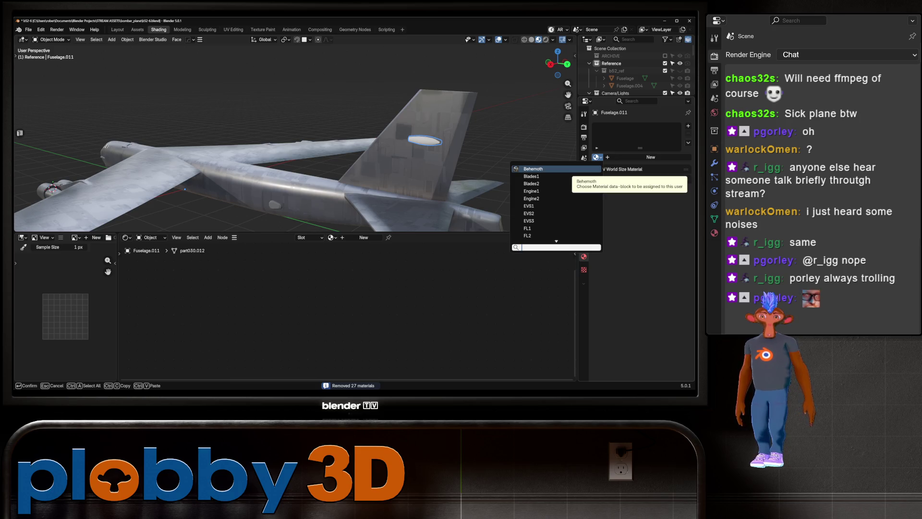
key("Escape")
left_click_drag(289, 144, 317, 144)
left_click(651, 157)
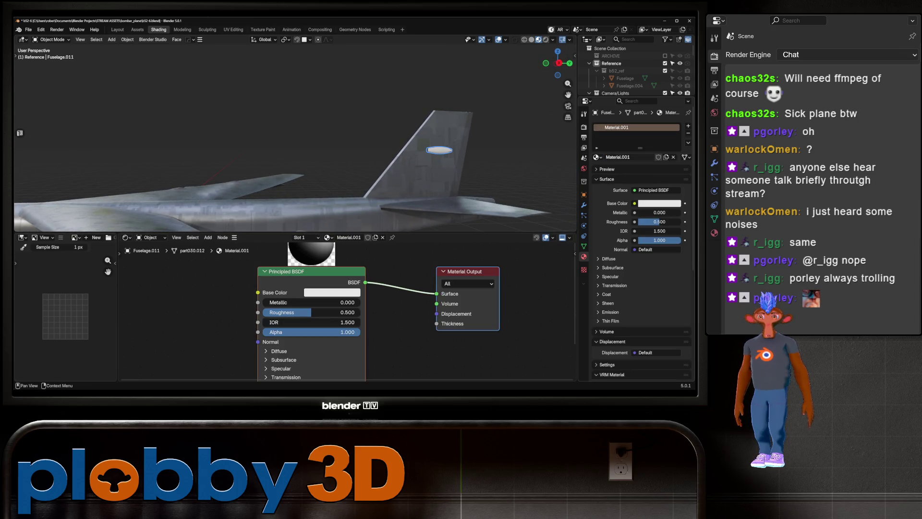
key("ctrl+z")
left_click(597, 157)
left_click(529, 173)
key("Home")
scroll("up", 3)
- Replace all materials on engine pod Fuselage.002 with Behemoth
left_click(288, 134)
left_click(385, 172)
left_click_drag(385, 172, 289, 168)
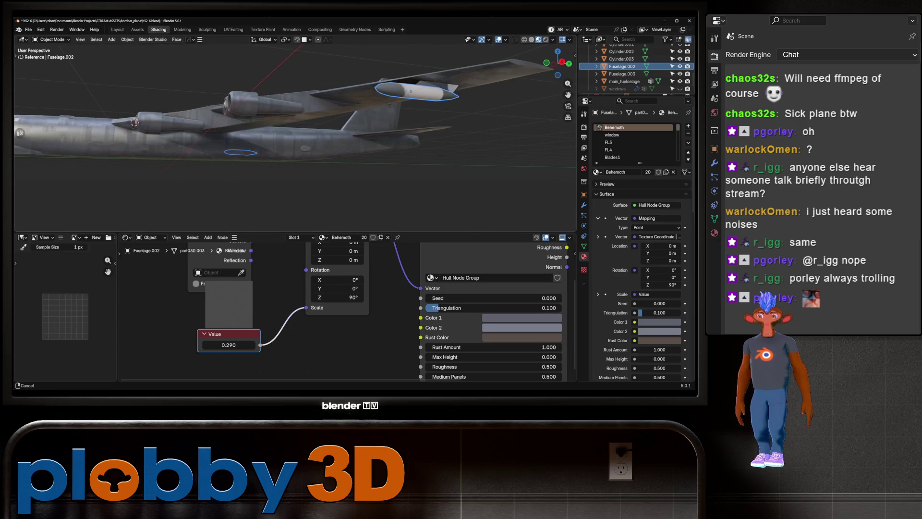
left_click(689, 142)
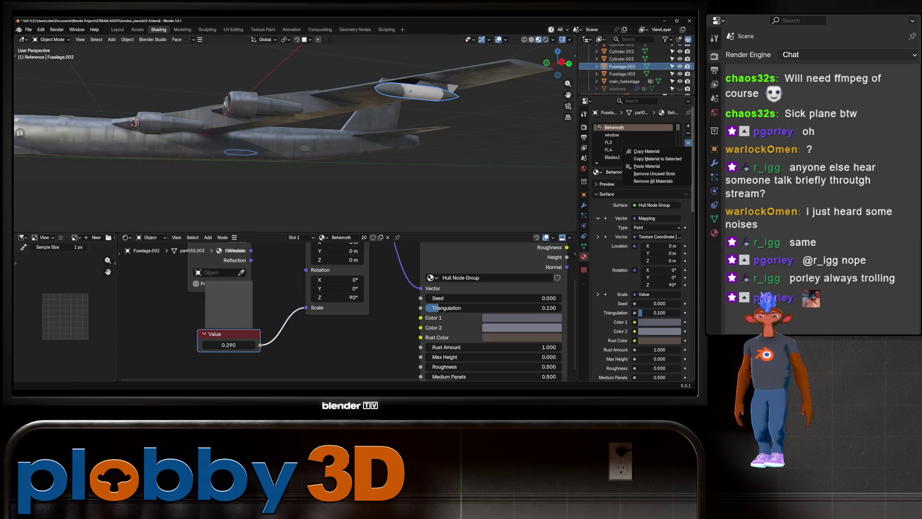
left_click(648, 180)
left_click(597, 157)
left_click(526, 172)
left_click_drag(307, 144, 298, 144)
- Replace all materials on pod Fuselage.003 with Behemoth, then reselect main_fuselage
left_click(448, 82)
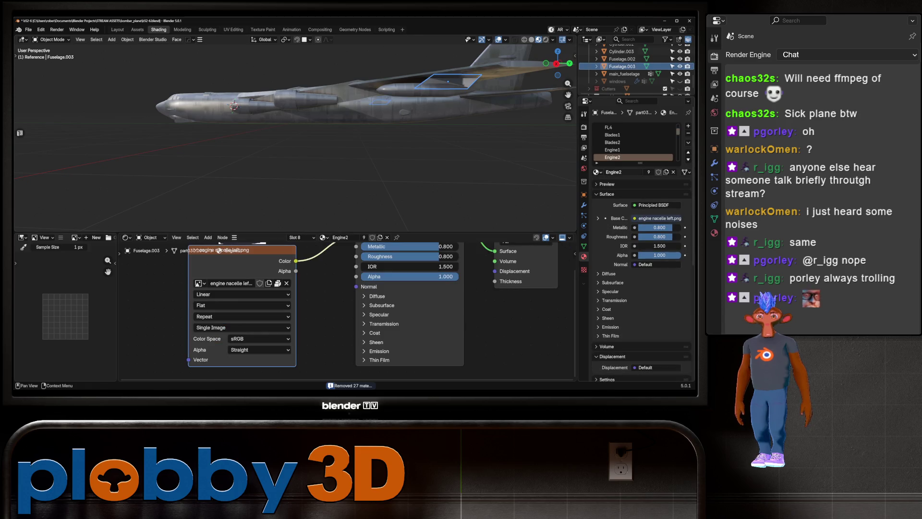
left_click(597, 171)
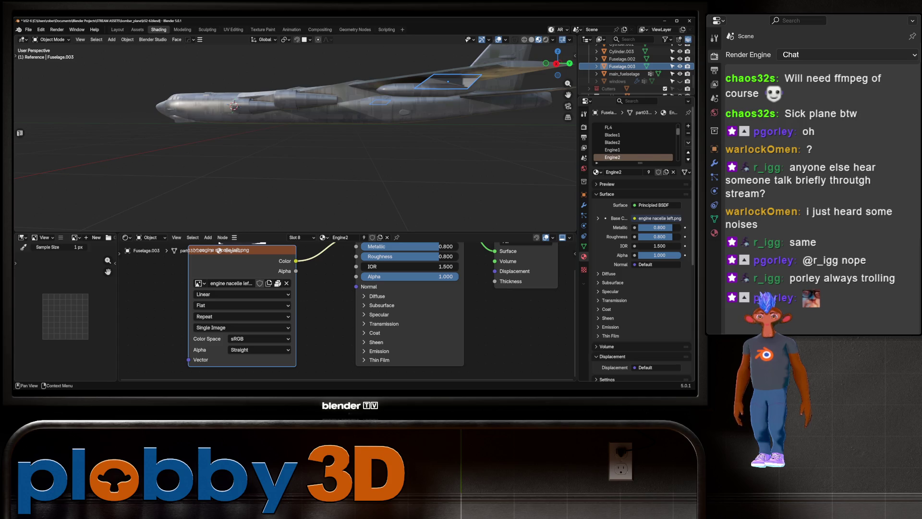
left_click(688, 143)
left_click(653, 181)
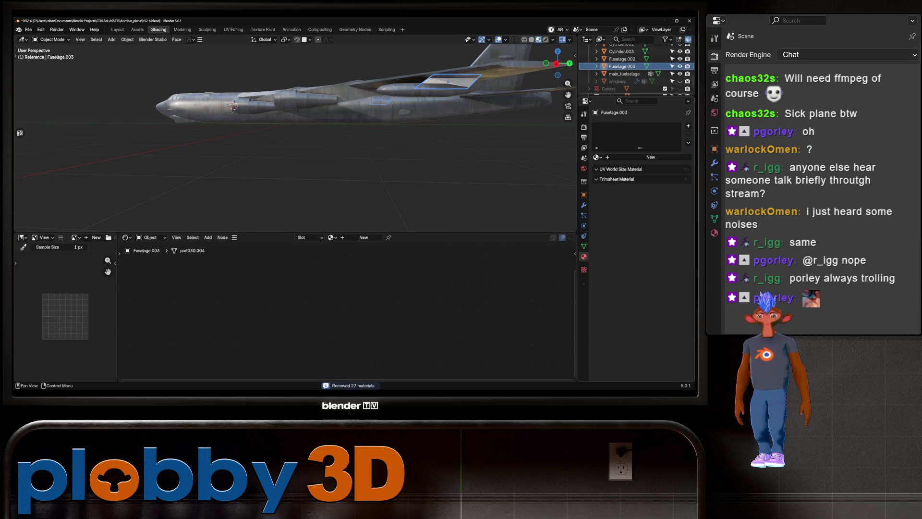
left_click(598, 157)
left_click(519, 167)
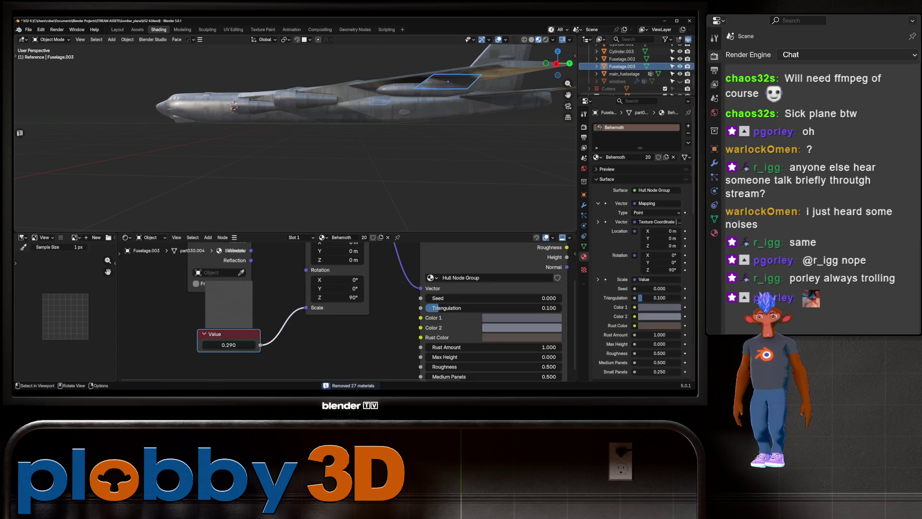
left_click_drag(336, 145, 523, 81)
left_click_drag(298, 154, 284, 139)
scroll("up", 3)
key("Tab")
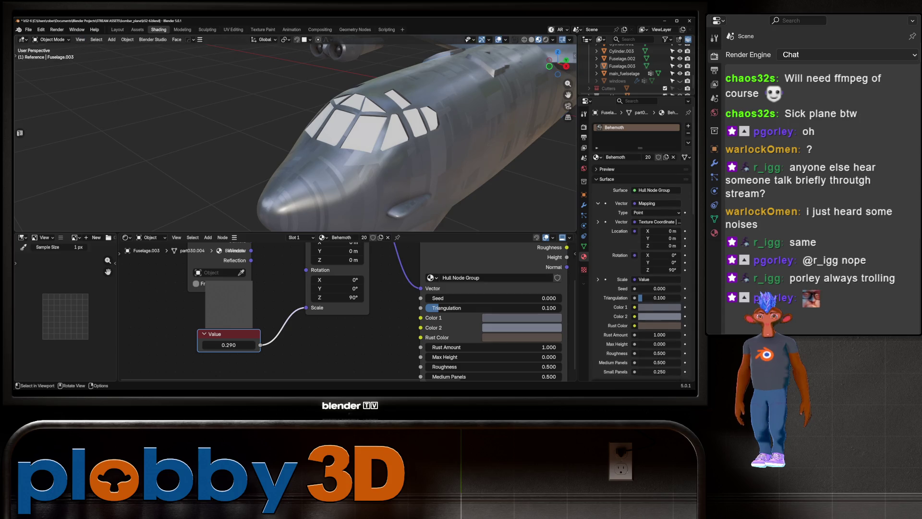
key("Tab")
left_click(543, 110)
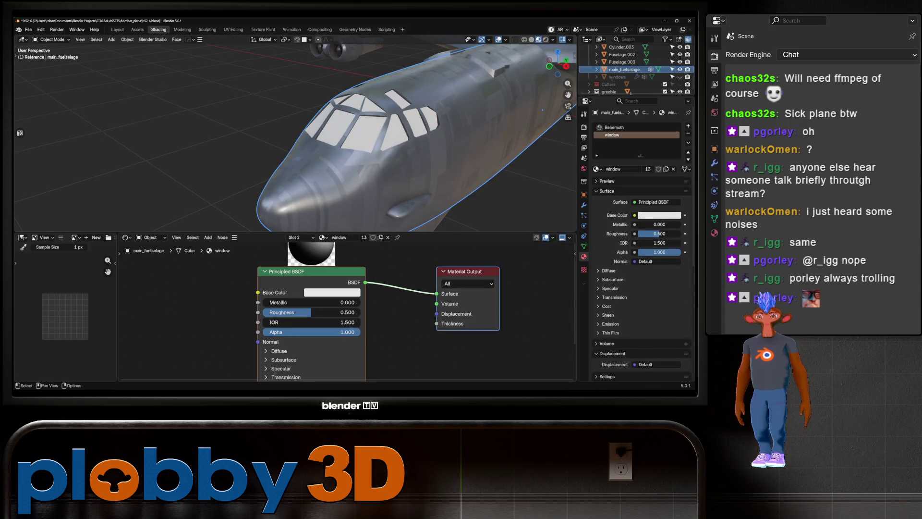
- Make the fuselage's window material black with Roughness 0.027 for a glossy finish
left_click(332, 292)
left_click_drag(374, 257, 312, 257)
left_click_drag(313, 312, 298, 312)
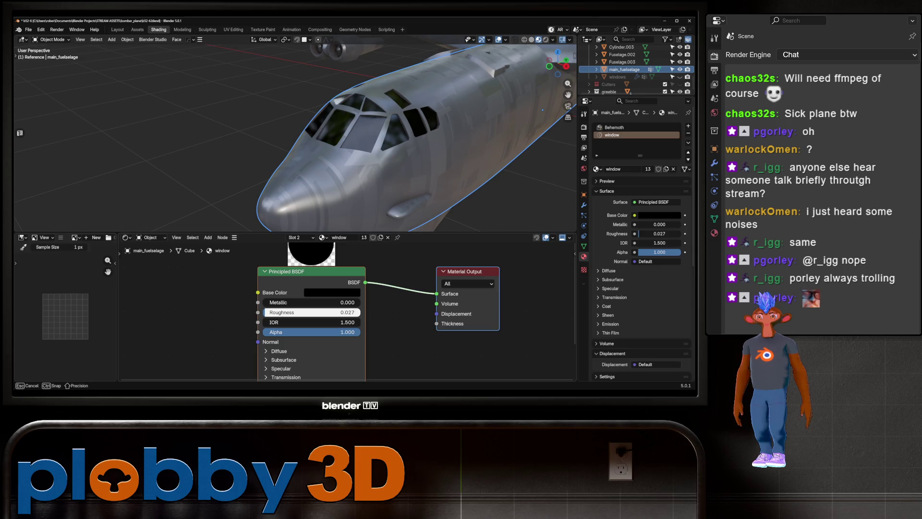
scroll("down", 3)
left_click_drag(336, 134, 288, 140)
- Delete the separate windows object and save incrementally as b52-7.blend
scroll("up", 3)
left_click(337, 168)
left_click_drag(336, 168, 327, 140)
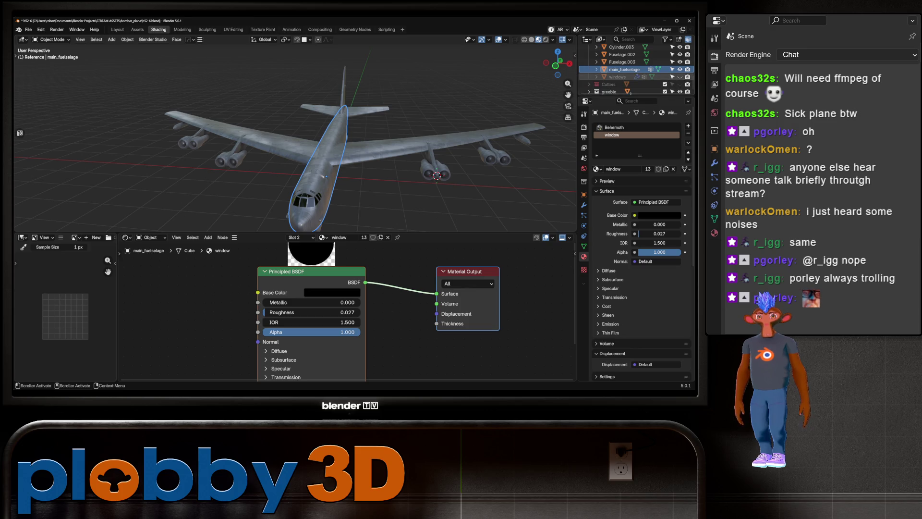
left_click(618, 76)
key("Delete")
left_click_drag(336, 144, 409, 144)
key("ctrl+alt+s")
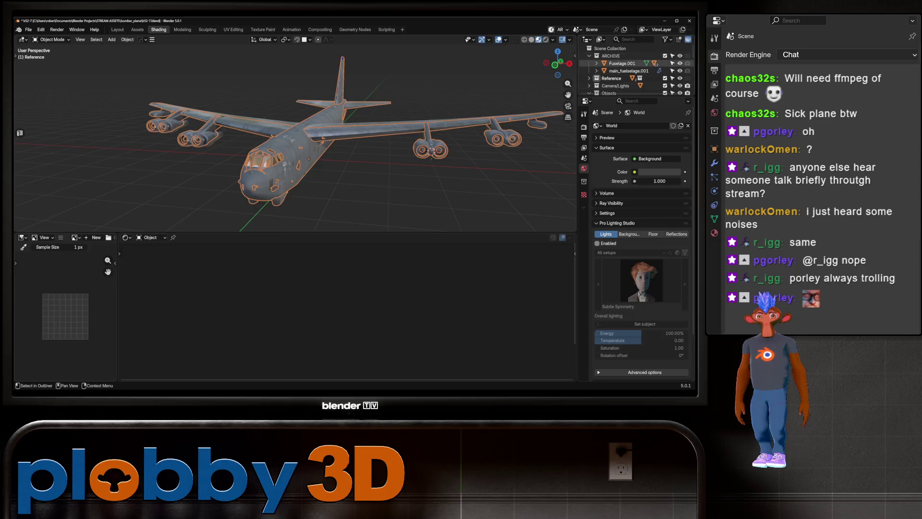
- Move the fuselage copy into the Objects collection and hide the ARCHIVE collection
left_click(288, 163)
key("m")
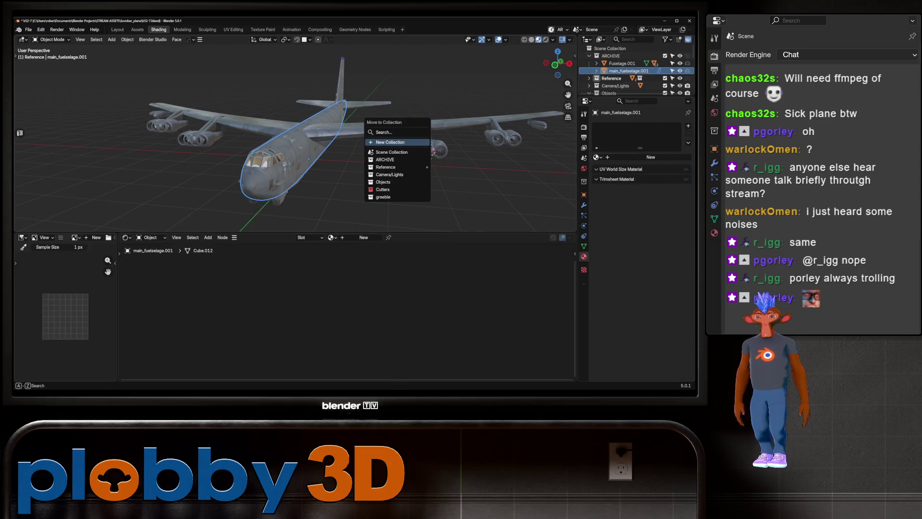
left_click(389, 181)
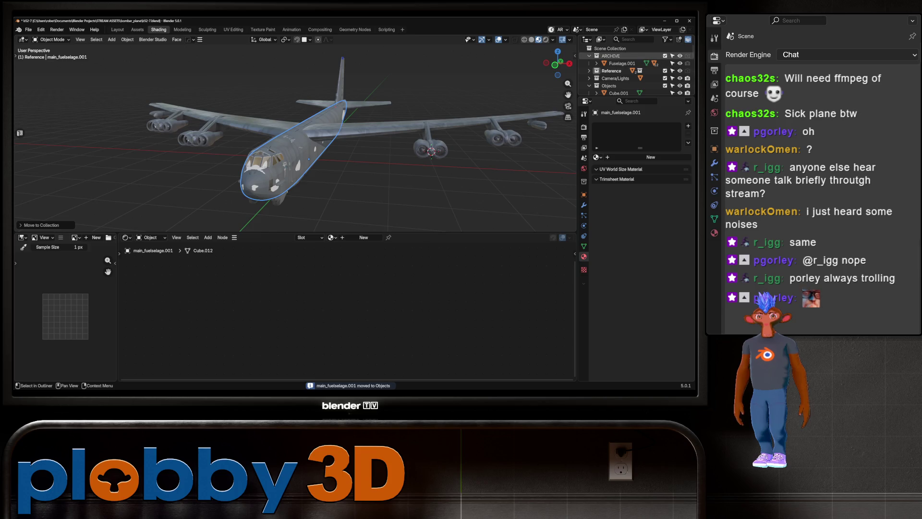
left_click(665, 56)
left_click_drag(337, 144, 327, 147)
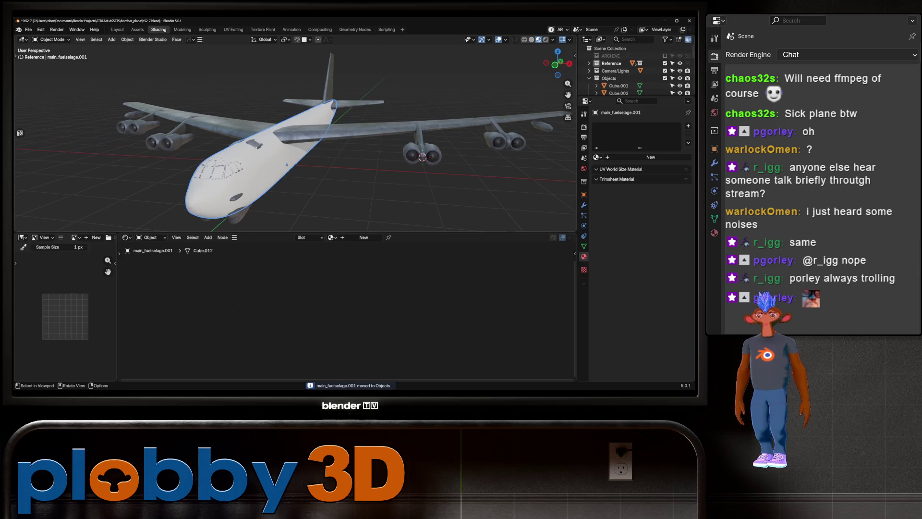
scroll("down", 3)
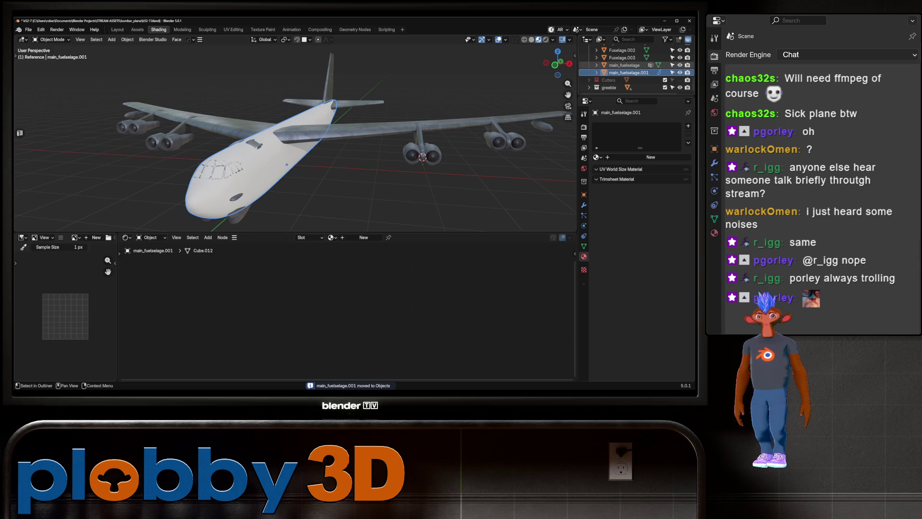
- Add a Shrinkwrap modifier to the fuselage copy targeting main_fuelselage with Project wrap method
left_click(584, 205)
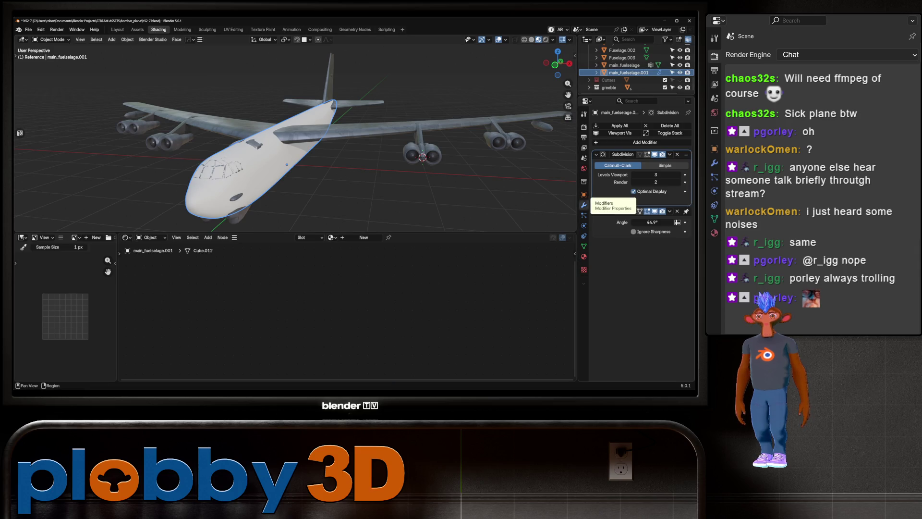
left_click(646, 142)
mouse_move(591, 135)
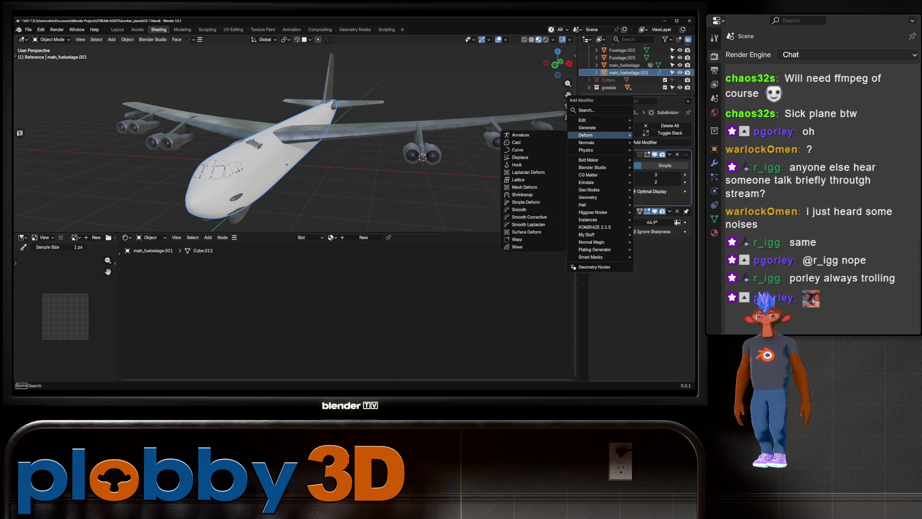
left_click(524, 194)
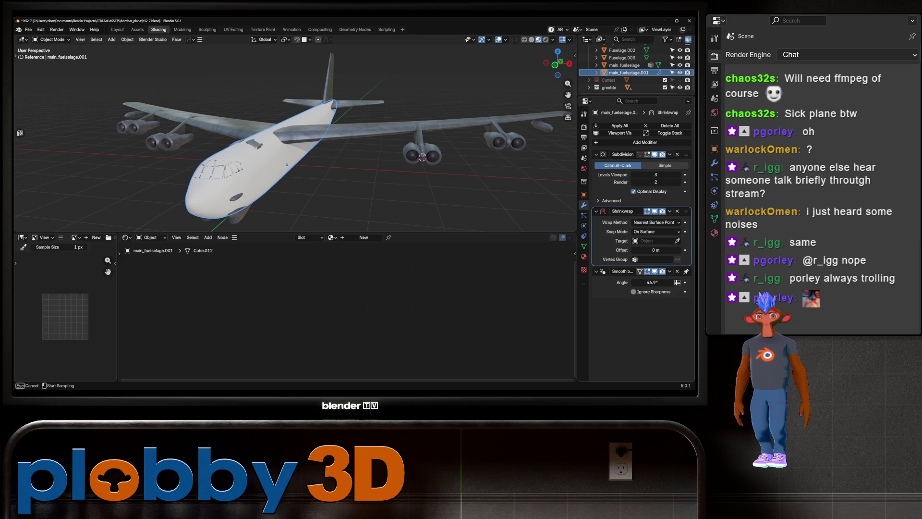
left_click(624, 65)
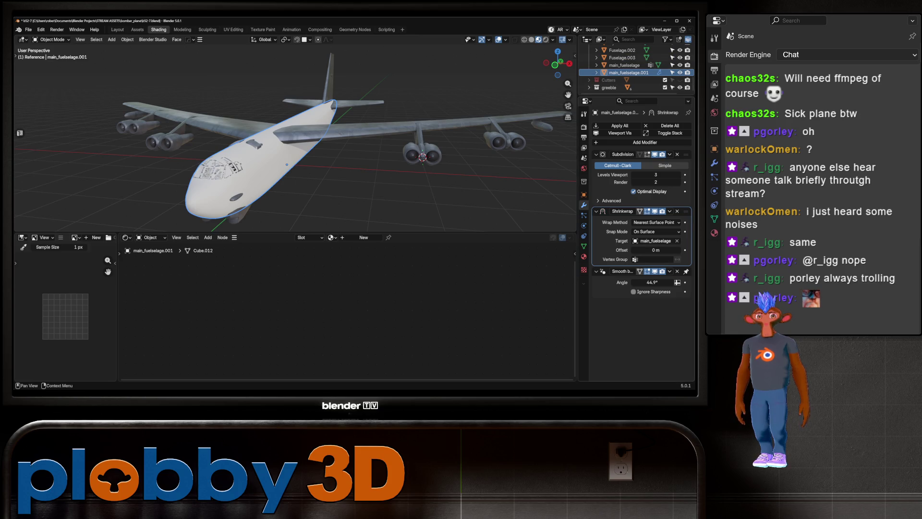
left_click(656, 222)
left_click(629, 239)
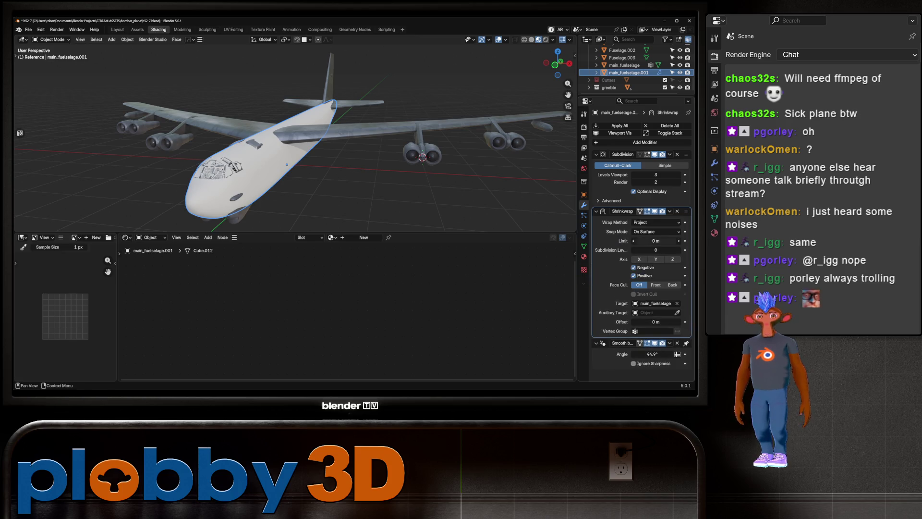
- Isolate the fuselage copy, compare the Shrinkwrap dent on and off, then delete the modifier
key("KP_Divide")
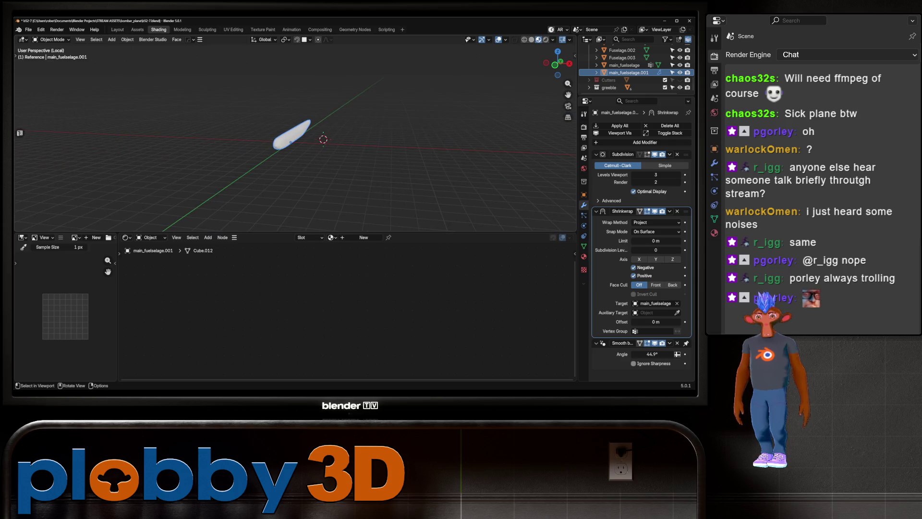
left_click_drag(317, 144, 335, 130)
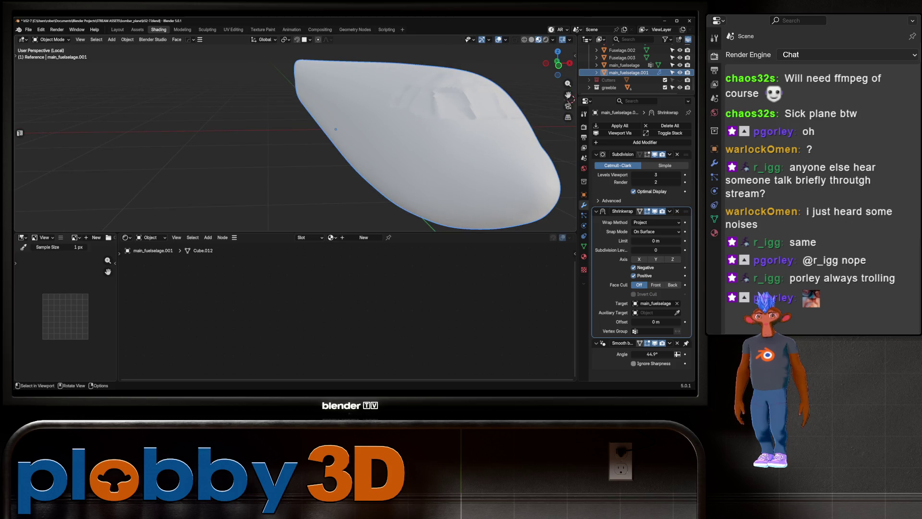
left_click(655, 212)
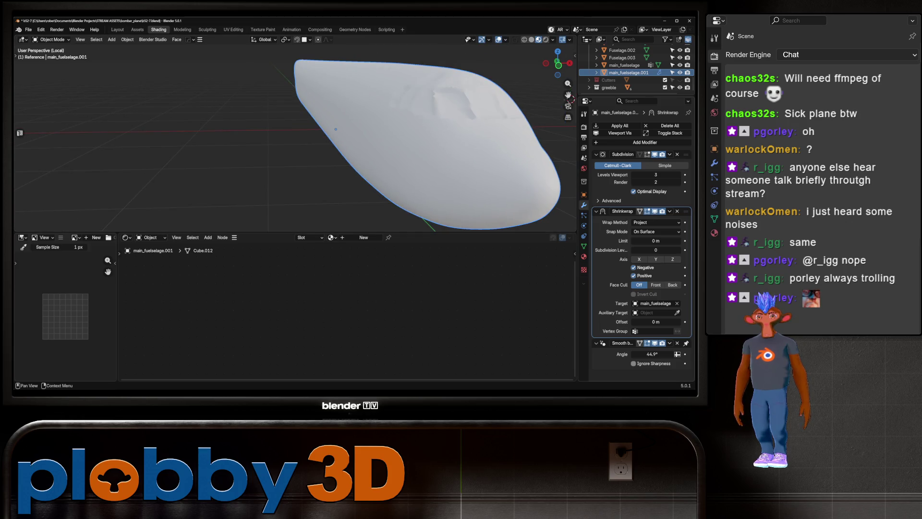
left_click(655, 212)
left_click(655, 211)
left_click(655, 211)
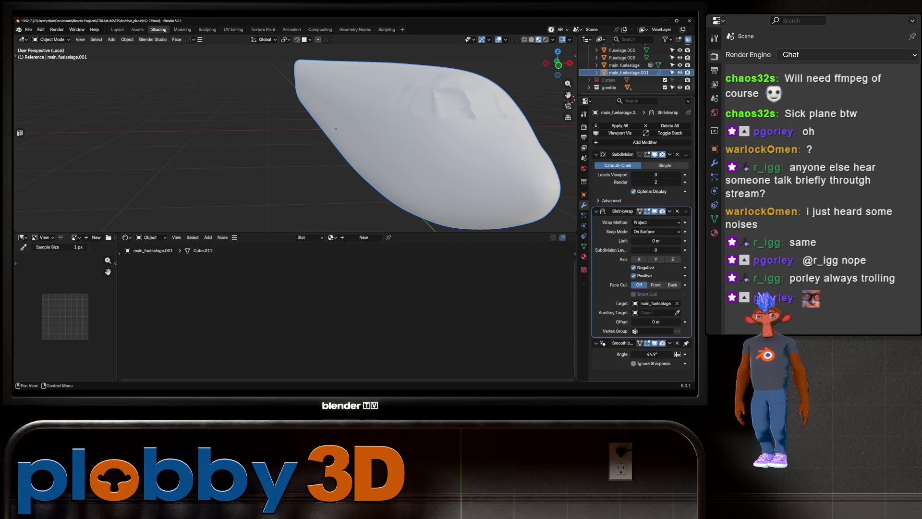
key("ctrl+x")
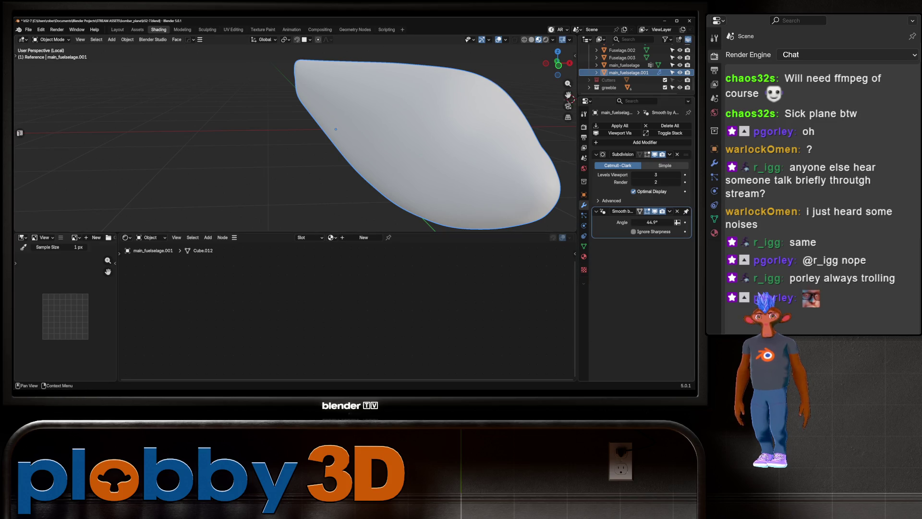
left_click(670, 125)
- Enter Edit Mode on the fuselage copy, isolate it in Local View, and switch to edge selection
left_click_drag(481, 145, 288, 139)
scroll("down", 3)
key("Tab")
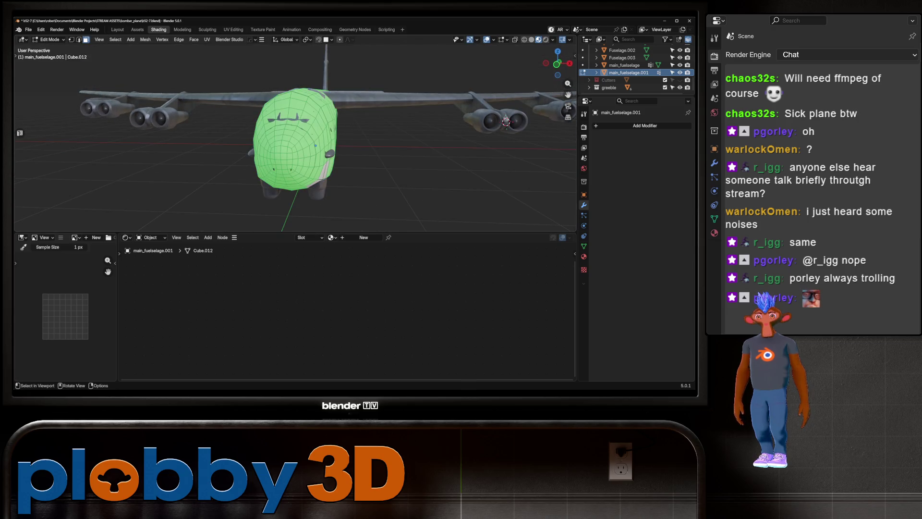
key("slash")
scroll("down", 3)
left_click_drag(288, 140, 250, 140)
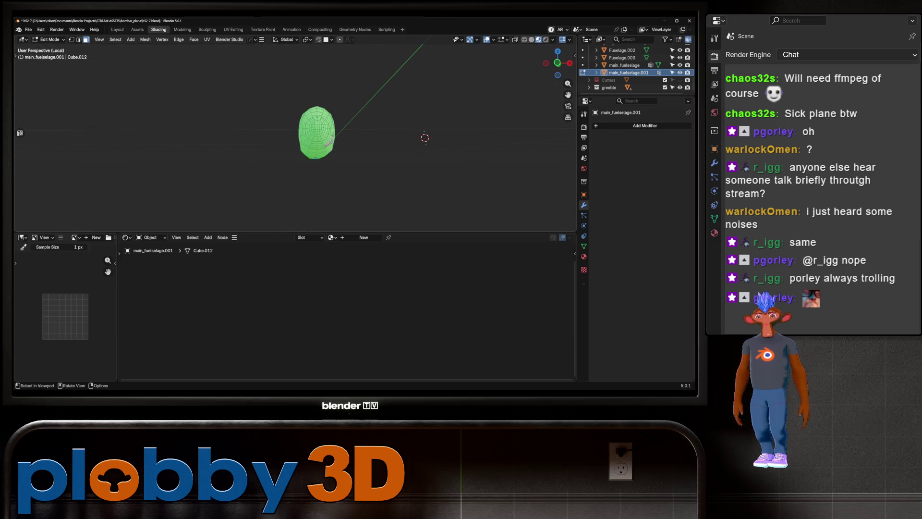
key("alt+a")
key("2")
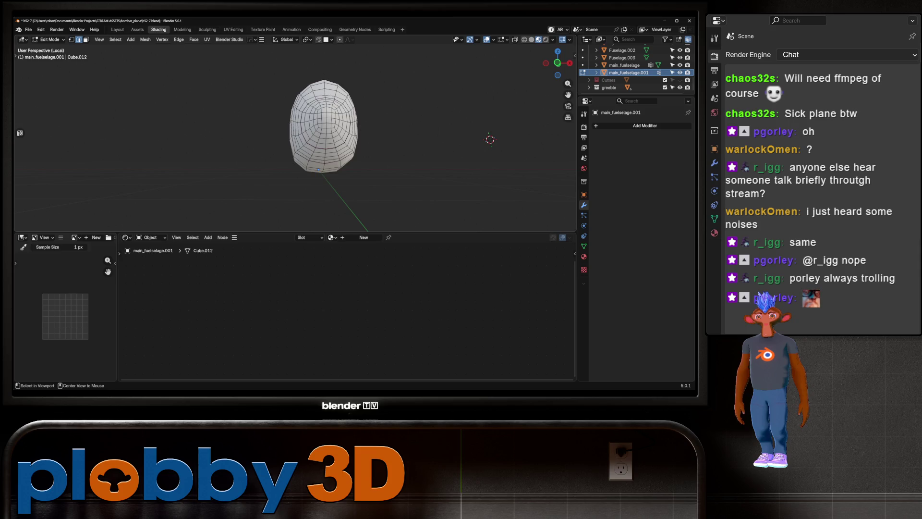
key("a")
key("n")
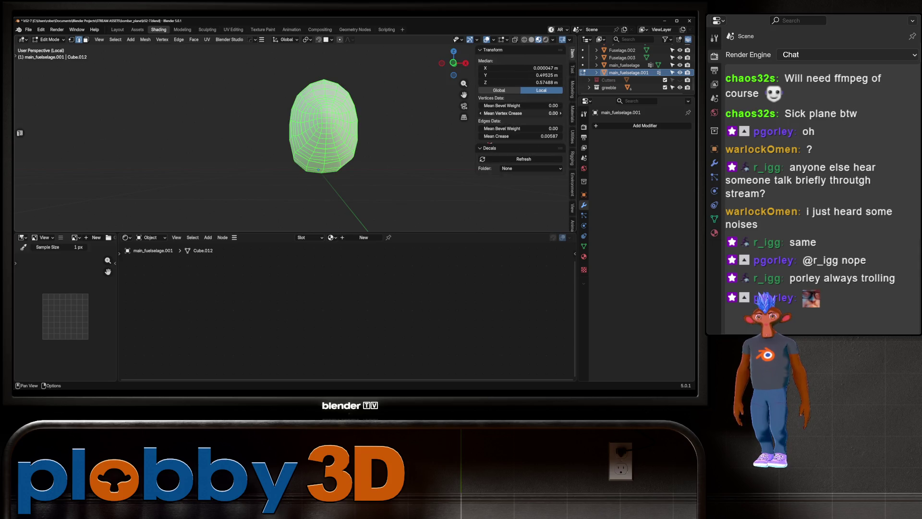
key("alt+a")
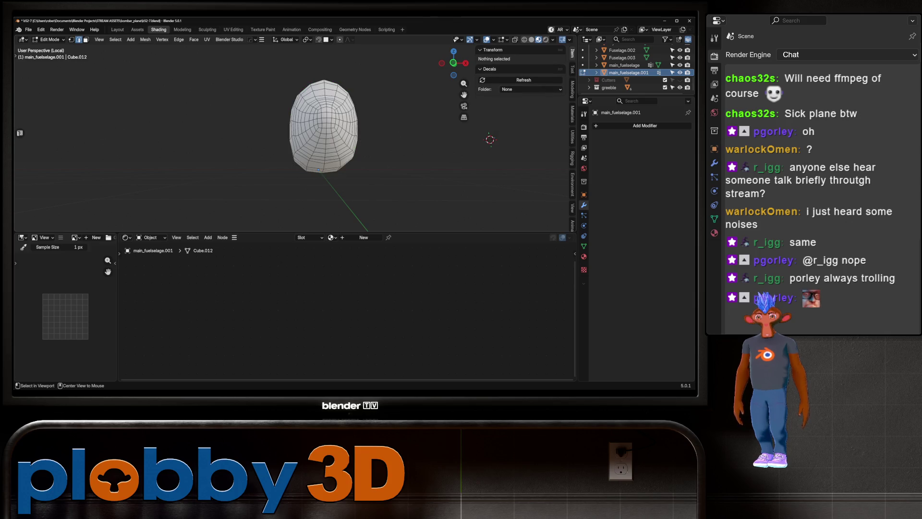
- Select the ring edge loop near the fuselage's tail
left_click(325, 125)
left_click_drag(324, 125, 307, 149)
left_click(284, 144)
scroll("down", 3)
scroll("up", 3)
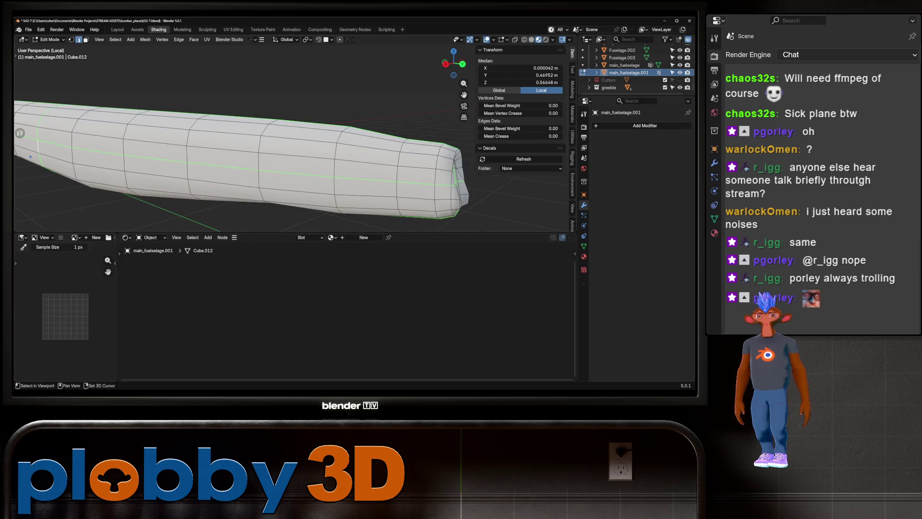
left_click(437, 182)
scroll("down", 3)
left_click_drag(240, 159, 378, 157)
- Mark the tail edge loop as a seam and exit Local View
key("u")
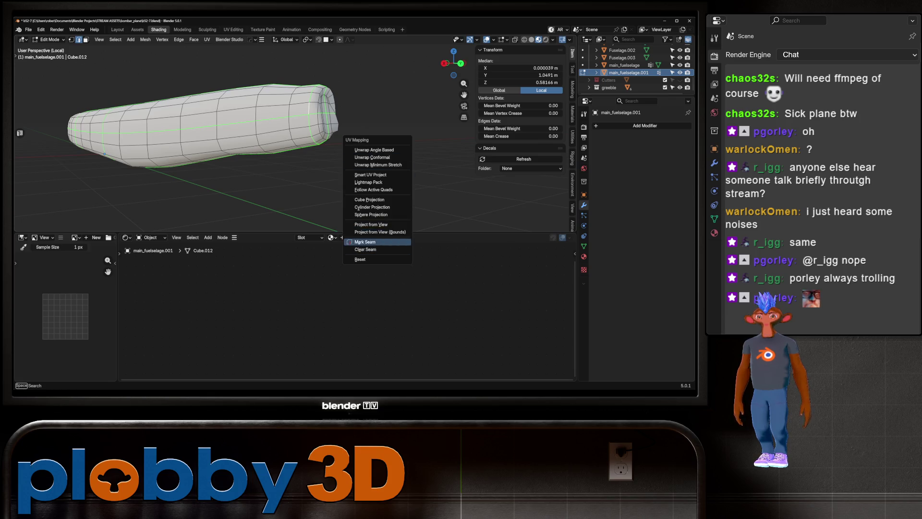
left_click(365, 241)
key("KP_Divide")
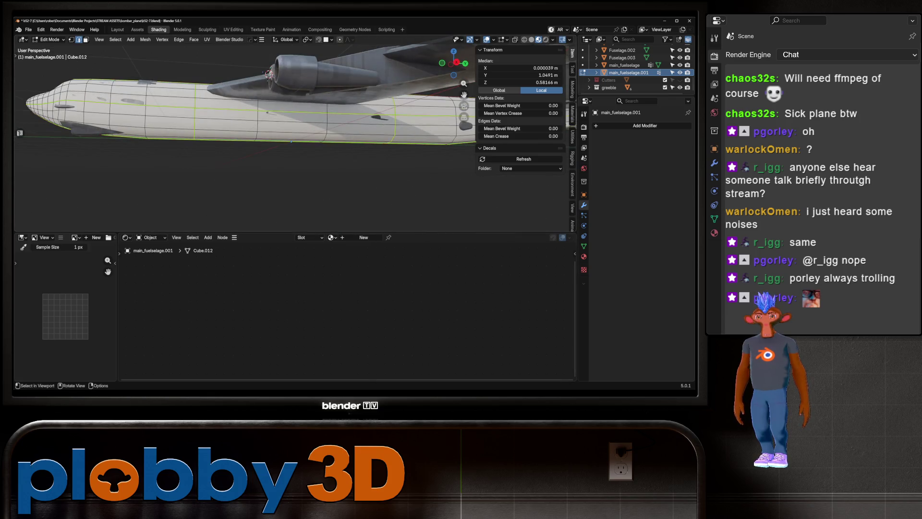
left_click_drag(288, 144, 346, 145)
- Select the nacelle's front rim and close its opening with Grid Fill from Quick Favorites
key("3")
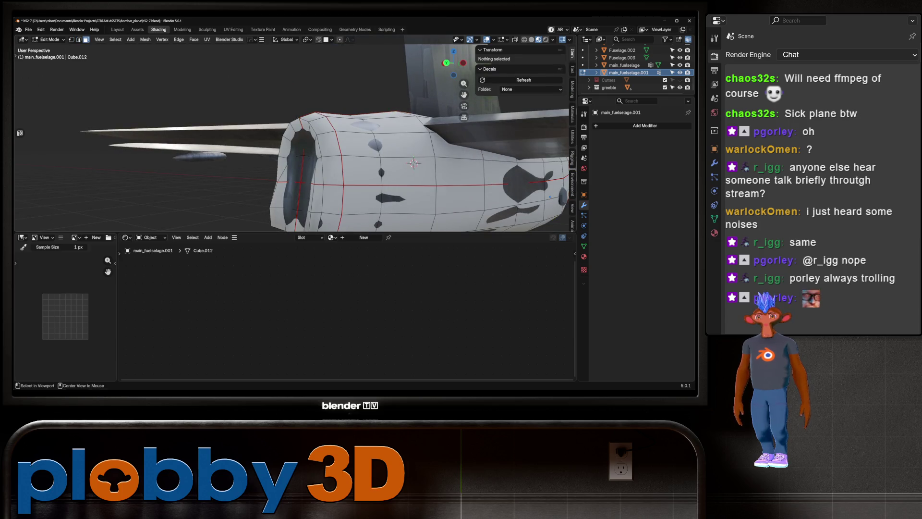
left_click(319, 183)
left_click_drag(319, 183, 307, 178)
key("ctrl+KP_Add")
key("ctrl+KP_Subtract")
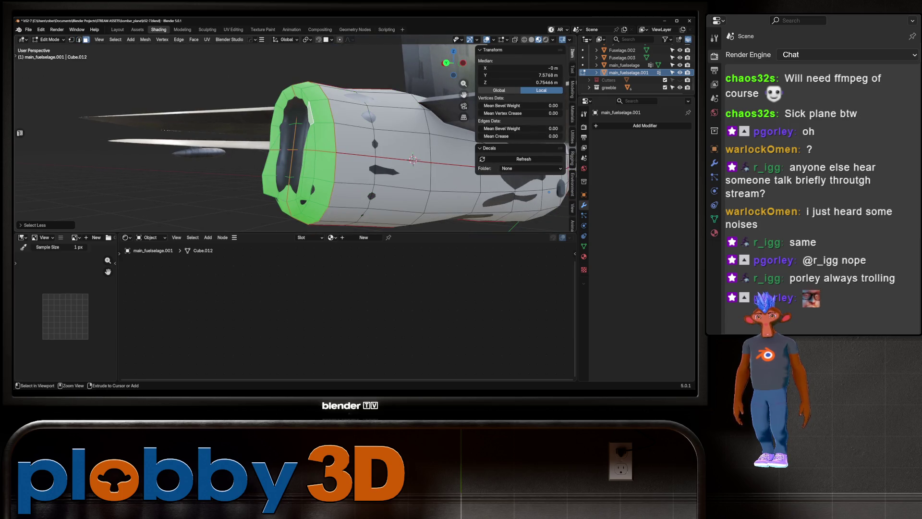
key("q")
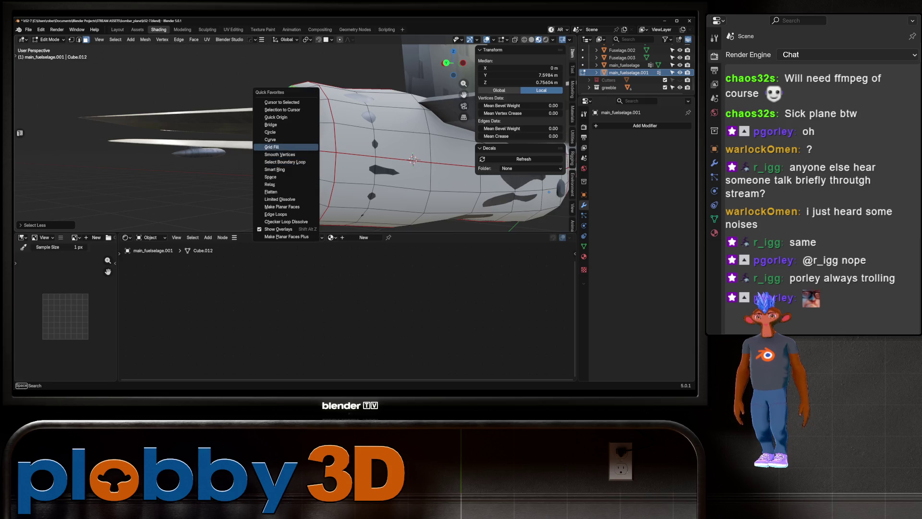
left_click(272, 147)
left_click_drag(272, 147, 240, 144)
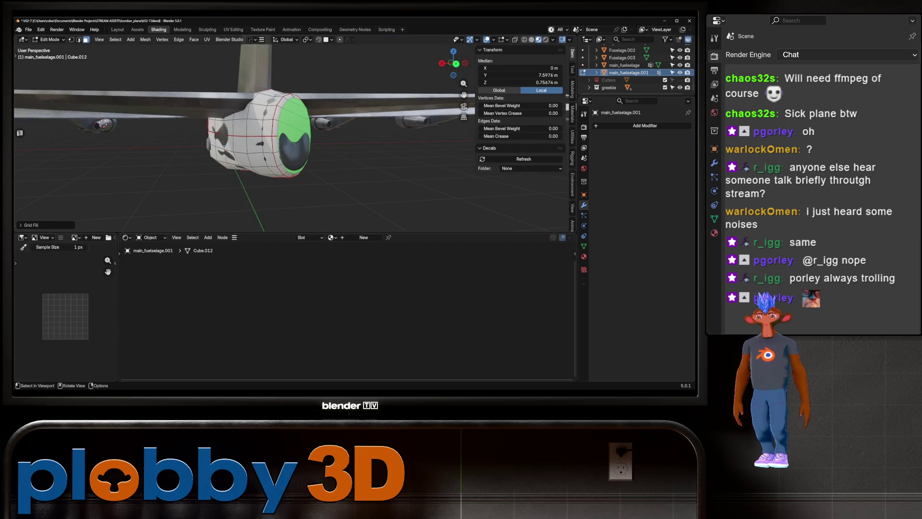
- Set the Grid Fill span to 4 and offset to -2
left_click(29, 225)
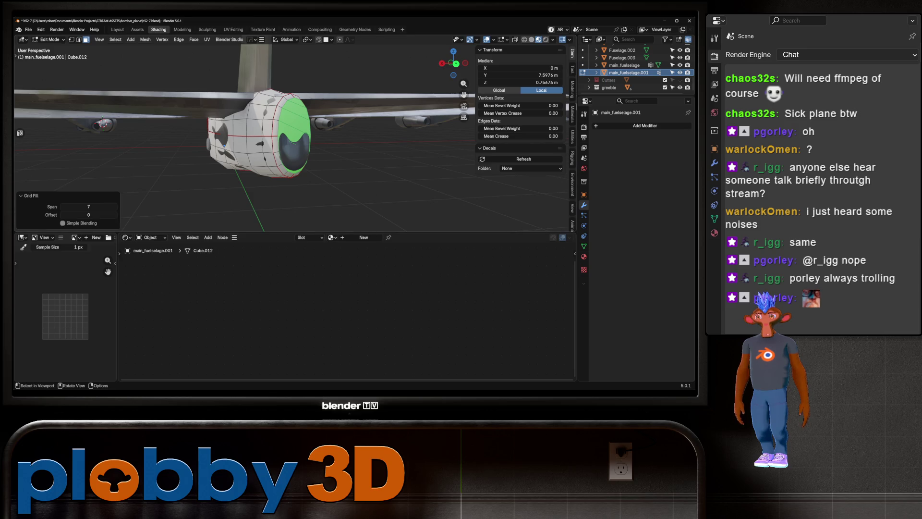
left_click_drag(88, 207, 89, 207)
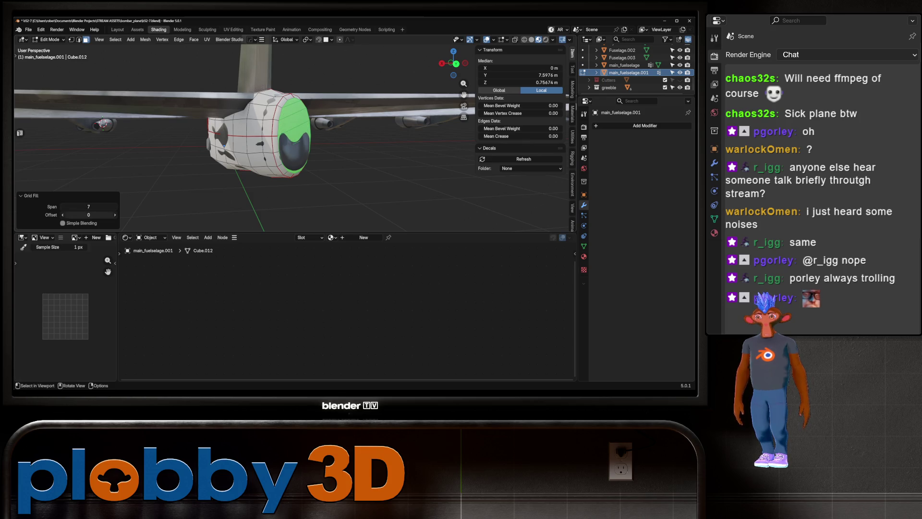
left_click(89, 207)
type("4")
key("Return")
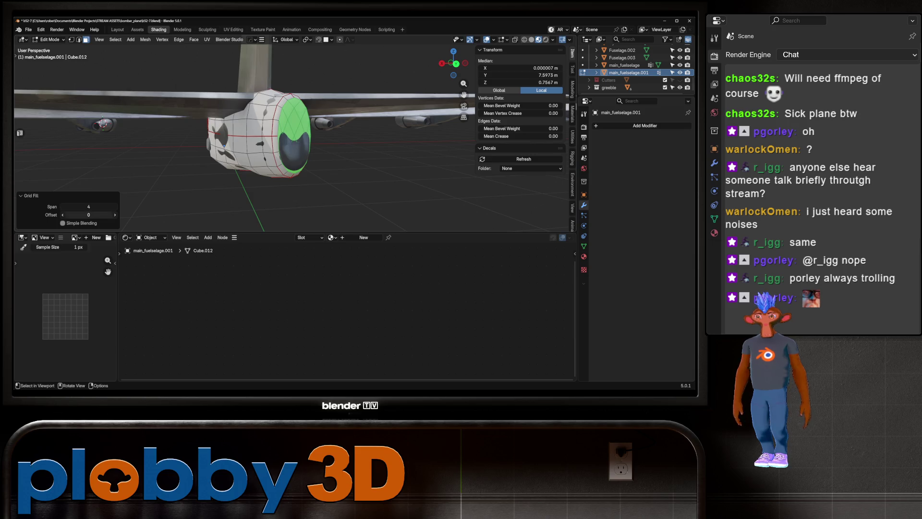
left_click(89, 215)
type("-2")
key("Return")
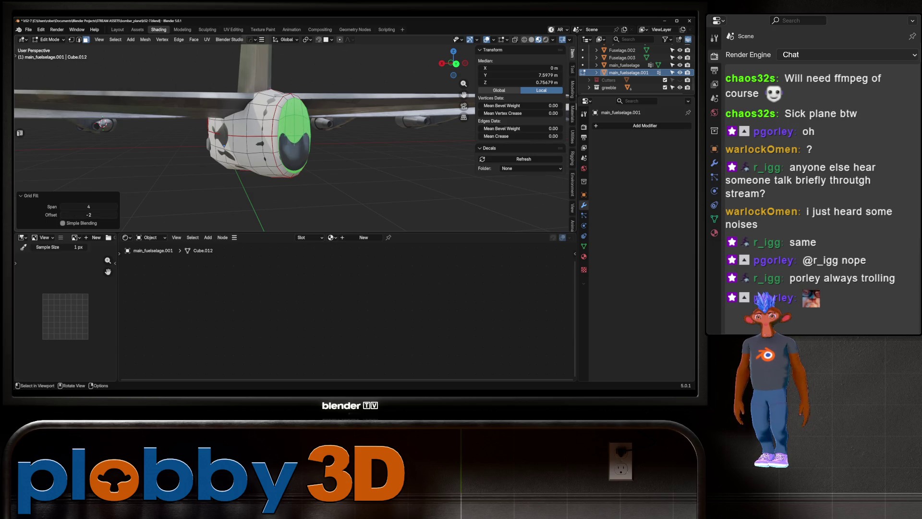
- Inspect the grid-fill cap's boundary and cross edge loops, then clear the selection
key("alt+a")
key("2")
left_click(280, 135)
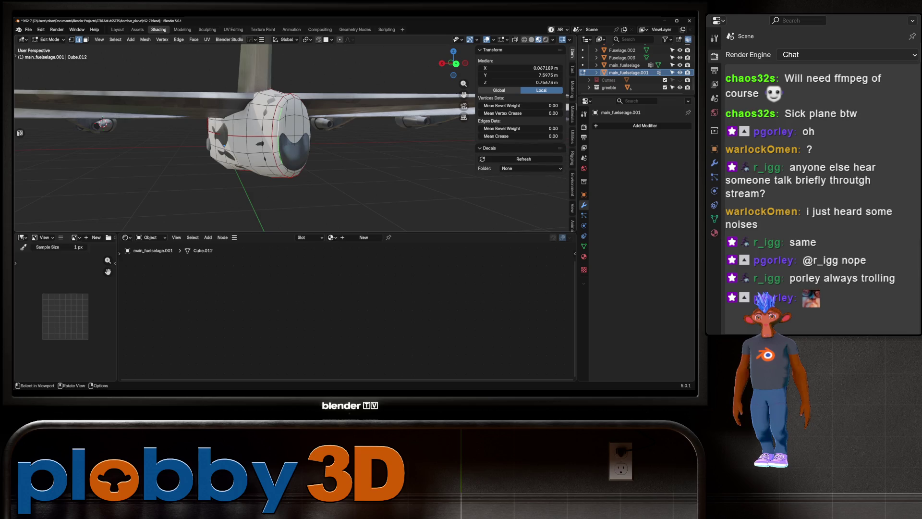
left_click(250, 135)
left_click(295, 121)
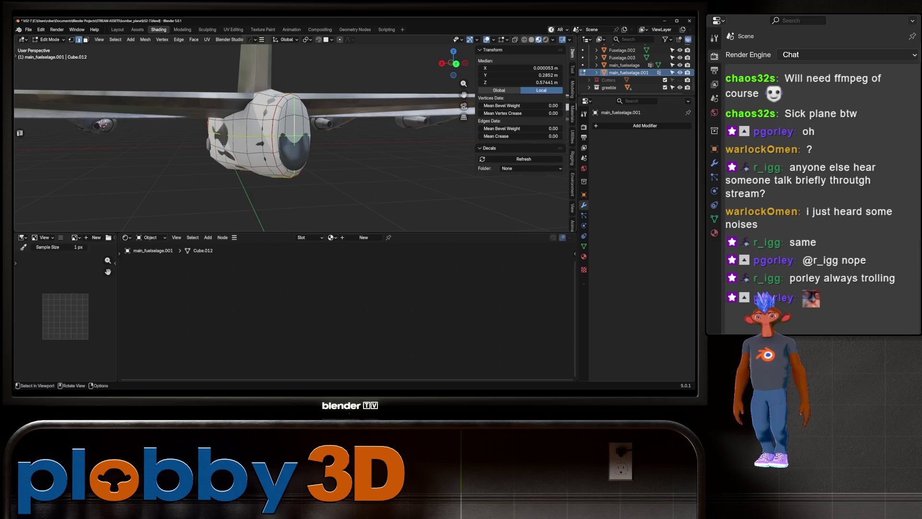
right_click(365, 179)
key("Escape")
key("alt+a")
- Select the entire fuselage mesh and switch to the UV Editing workspace
left_click_drag(365, 179, 336, 144)
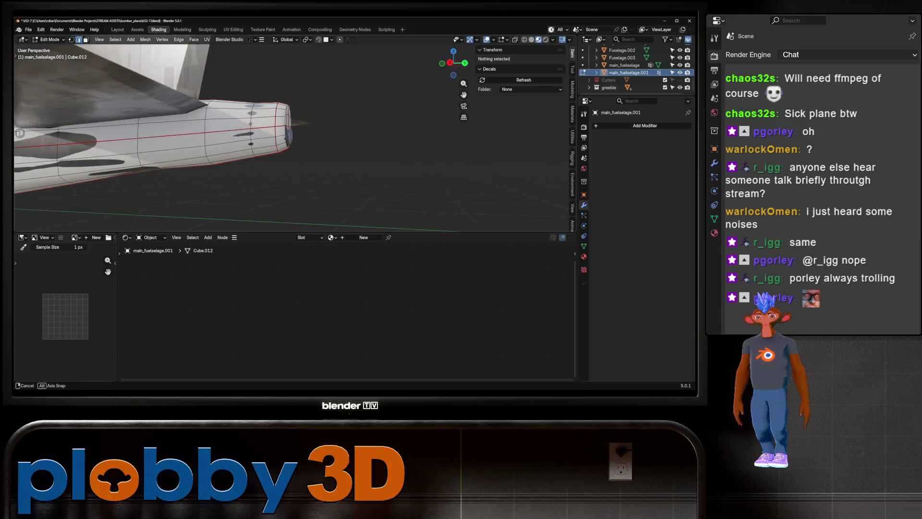
scroll("down", 3)
key("a")
left_click(233, 29)
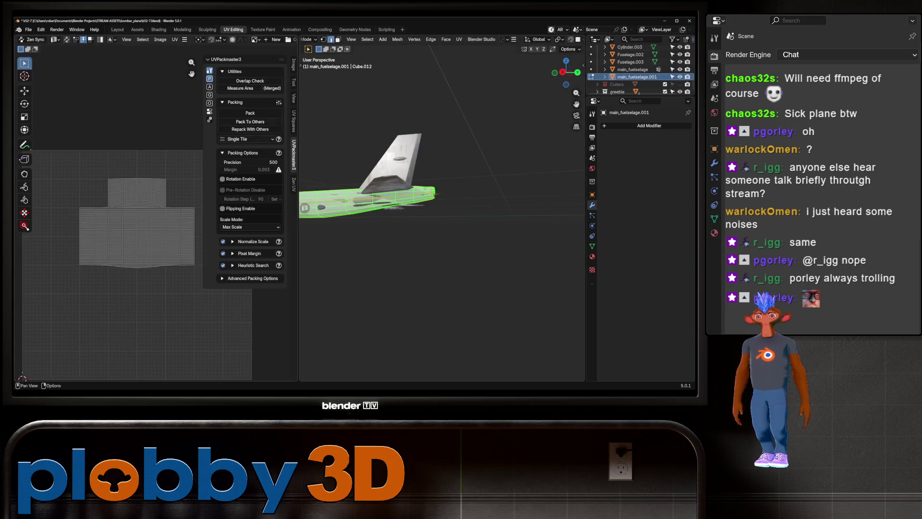
- Unwrap the fuselage copy with the Conformal method and return to Object Mode
key("u")
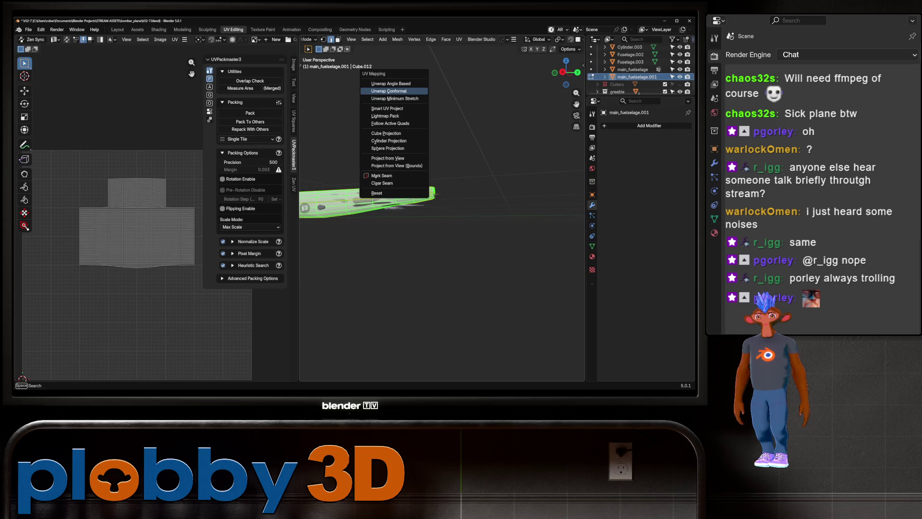
left_click(384, 94)
scroll("down", 3)
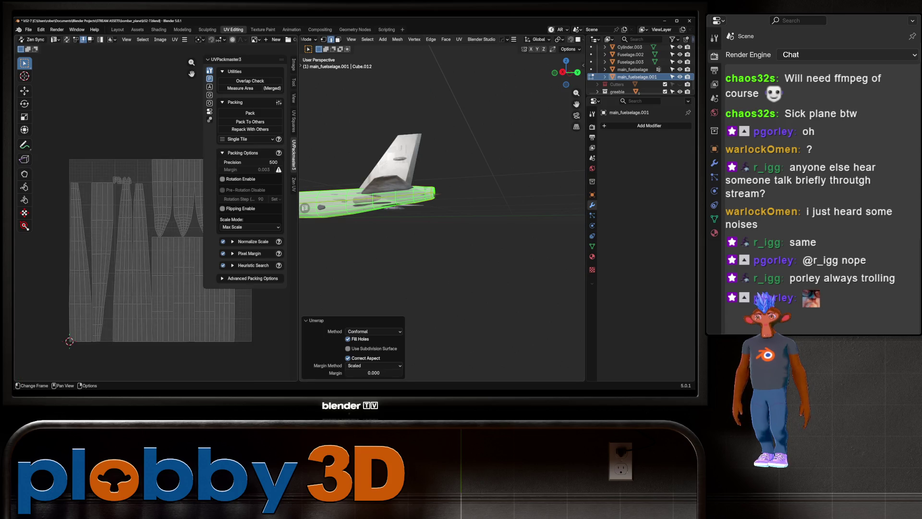
key("Tab")
left_click_drag(365, 192, 404, 208)
- Rename main_fuelselage.001 to main_fuelselage_low
double_click(639, 77)
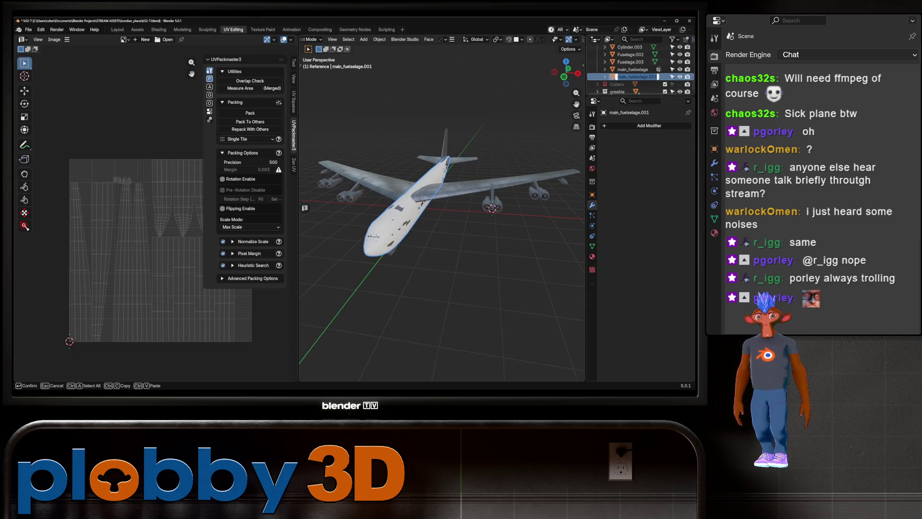
key("BackSpace")
key("BackSpace")
key("BackSpace")
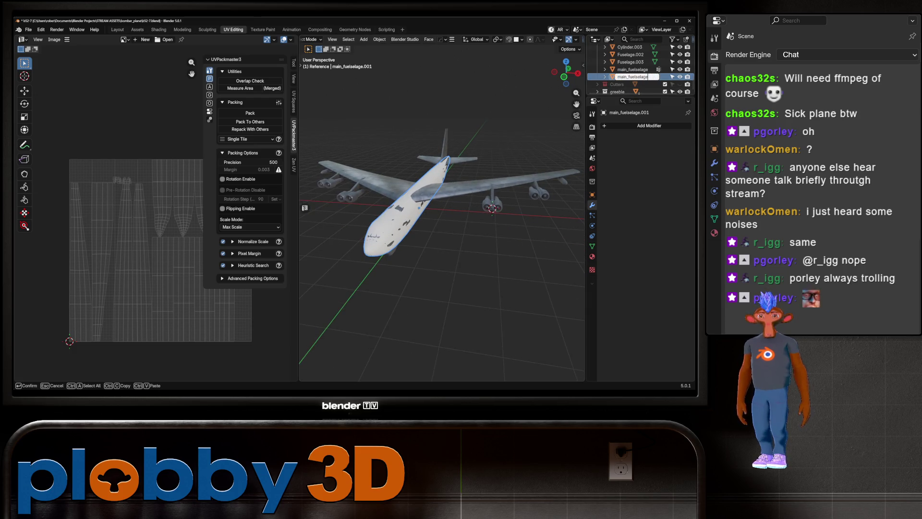
type("_low")
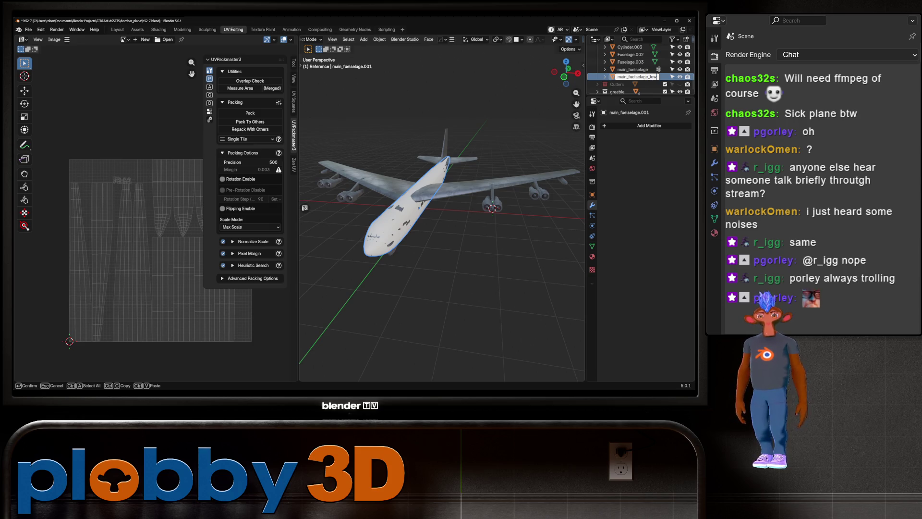
key("Return")
- Move main_fuelselage_low into a new collection named bomber_low
key("m")
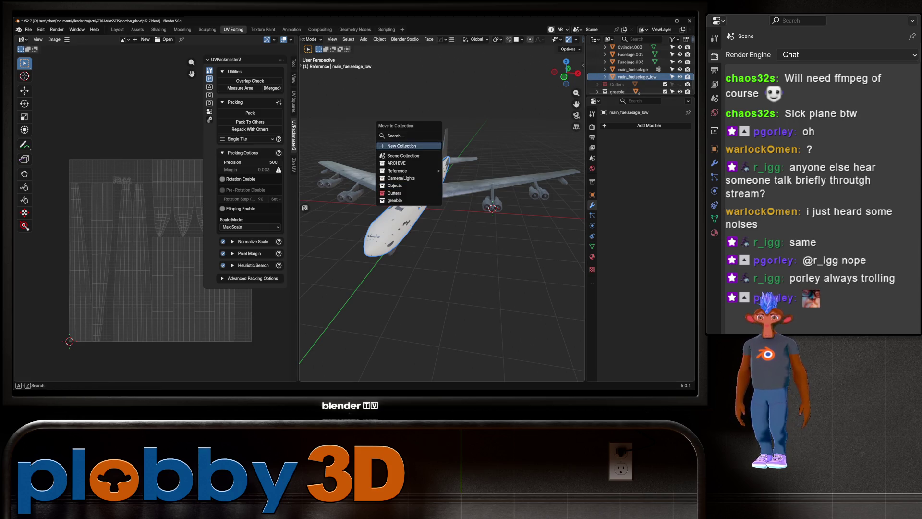
left_click(409, 145)
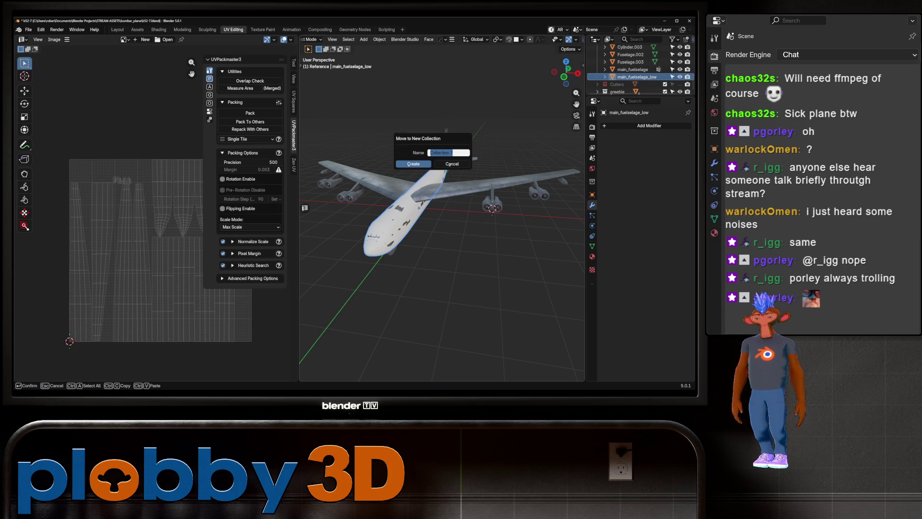
type("bomber_low")
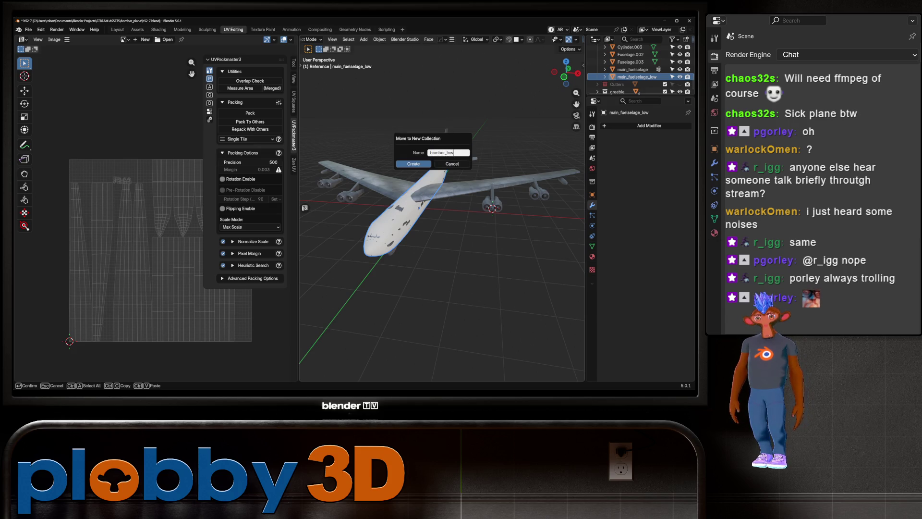
key("BackSpace")
key("BackSpace")
key("BackSpace")
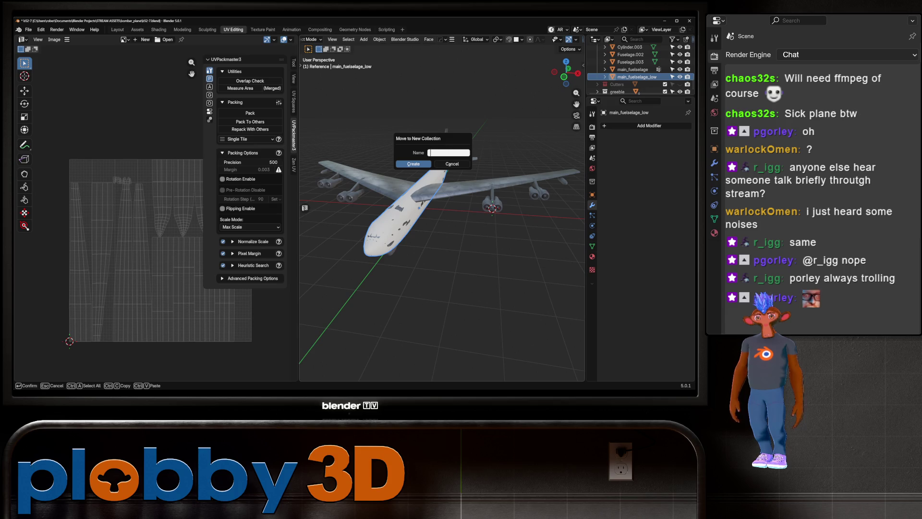
type("bomber_low")
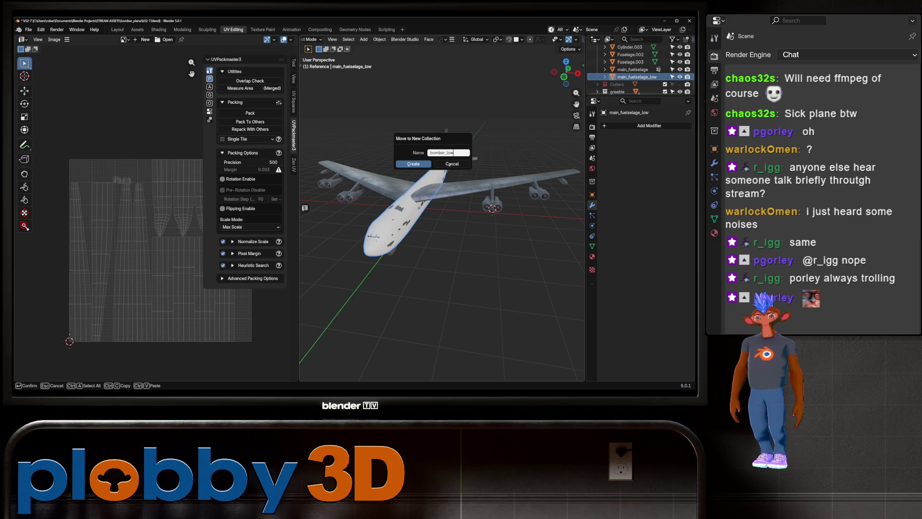
key("Return")
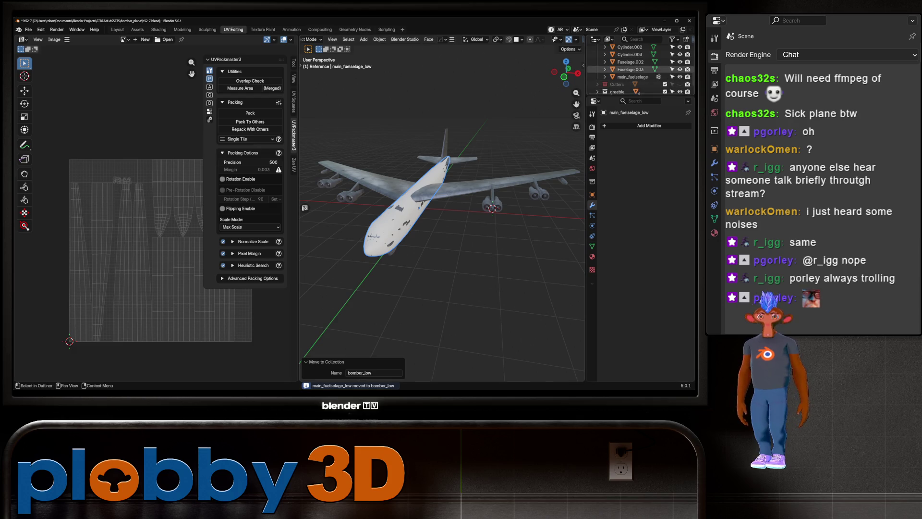
left_click(631, 69)
scroll("up", 3)
- Rename Cube.001 to 'wings' in the Outliner and return to the Layout workspace
scroll("down", 3)
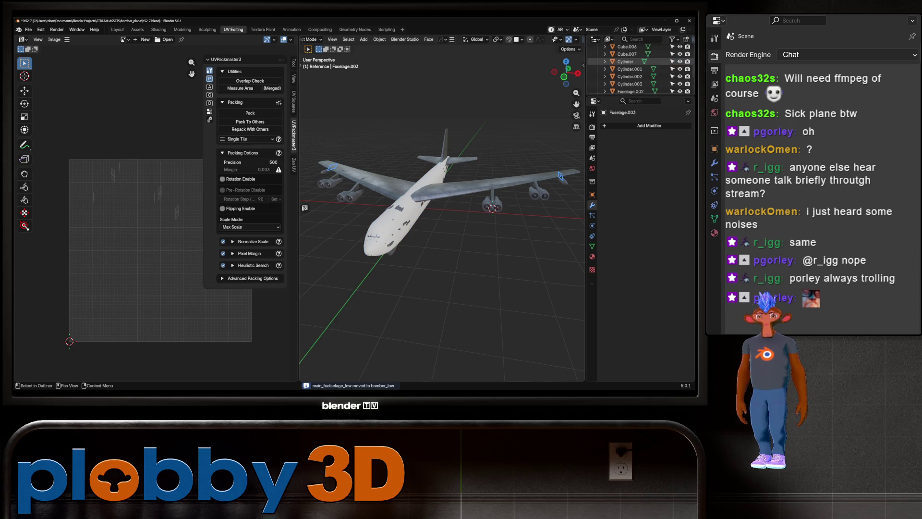
left_click_drag(432, 217, 480, 183)
scroll("up", 3)
left_click_drag(442, 217, 495, 238)
scroll("down", 3)
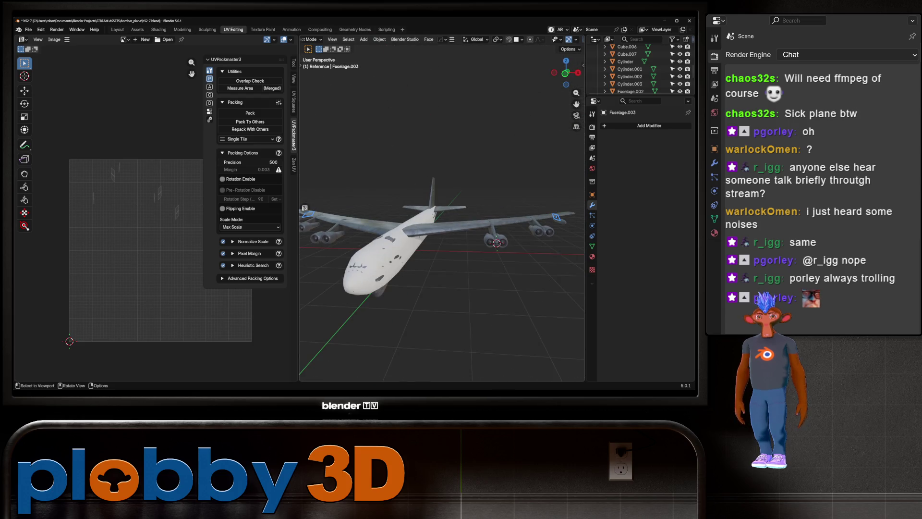
scroll("up", 3)
left_click(627, 54)
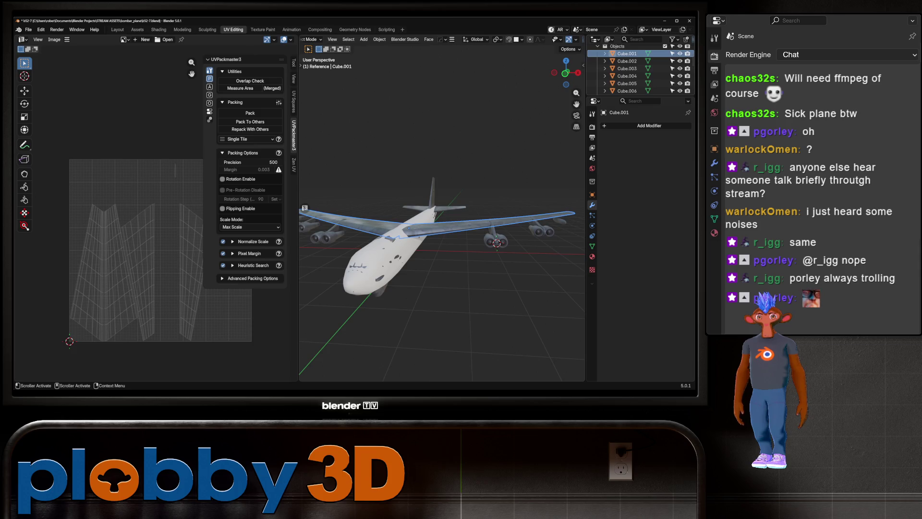
scroll("up", 3)
double_click(626, 65)
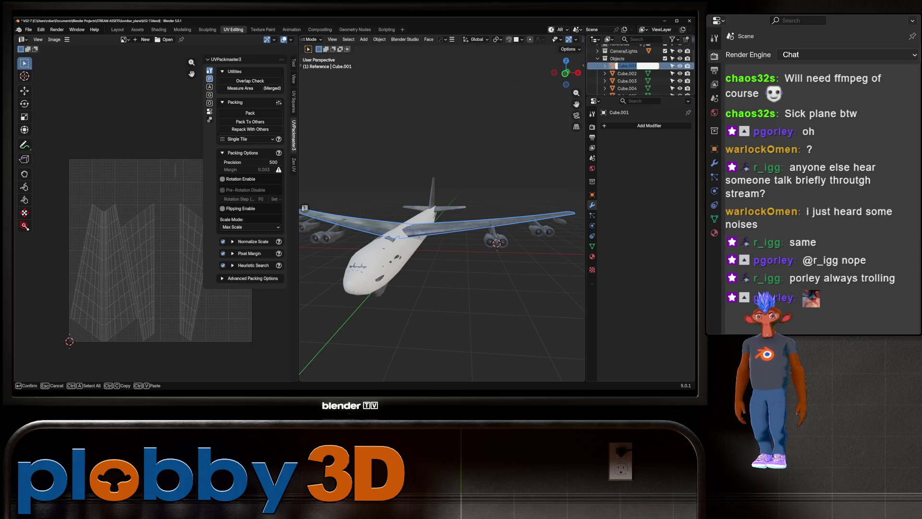
type("wings")
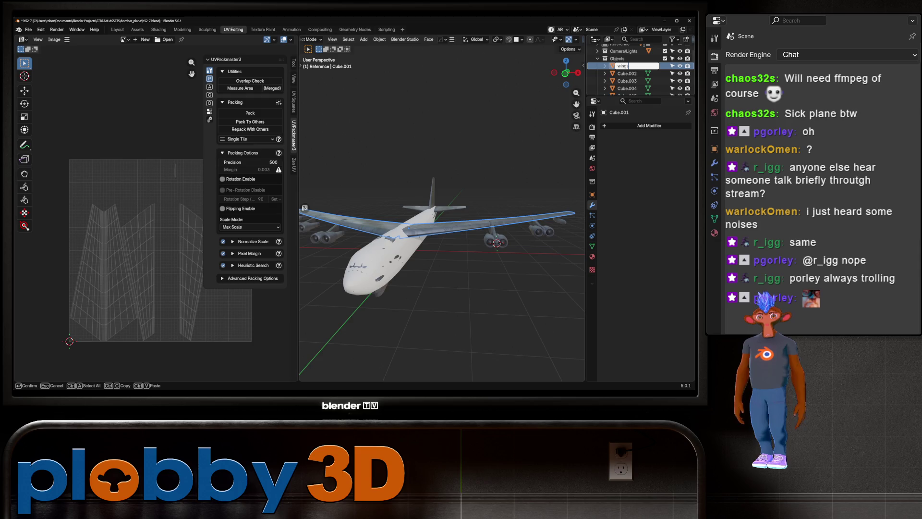
key("Return")
scroll("down", 3)
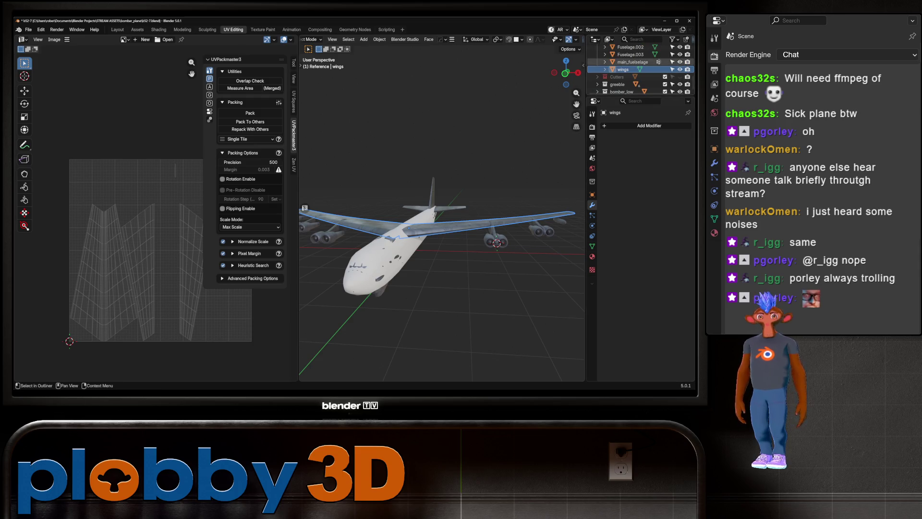
left_click(117, 29)
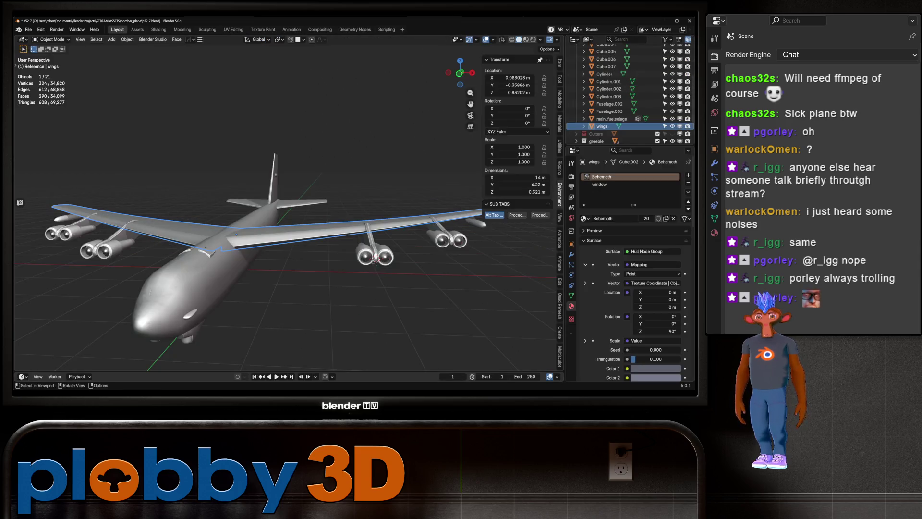
- Hide the bomber_low collection and orbit around the original bomber to inspect it
left_click(673, 129)
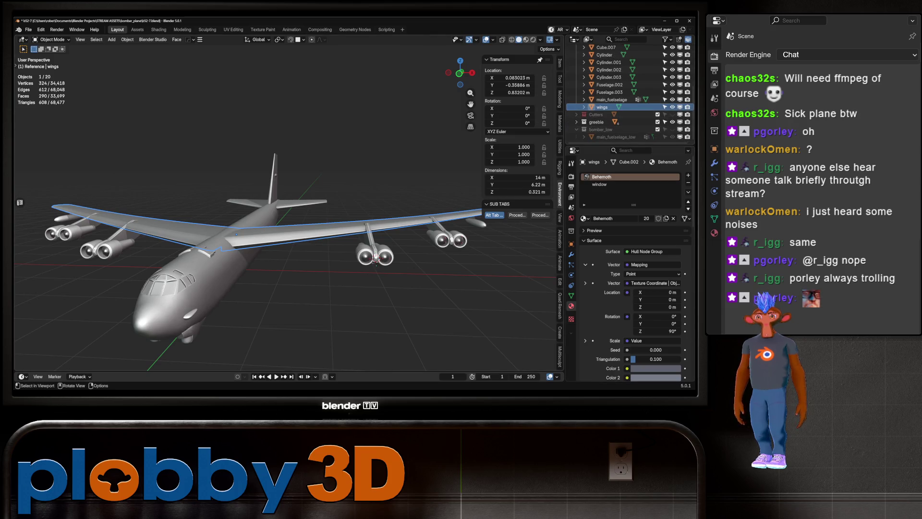
left_click_drag(269, 269, 308, 269)
left_click_drag(269, 216, 385, 211)
scroll("up", 3)
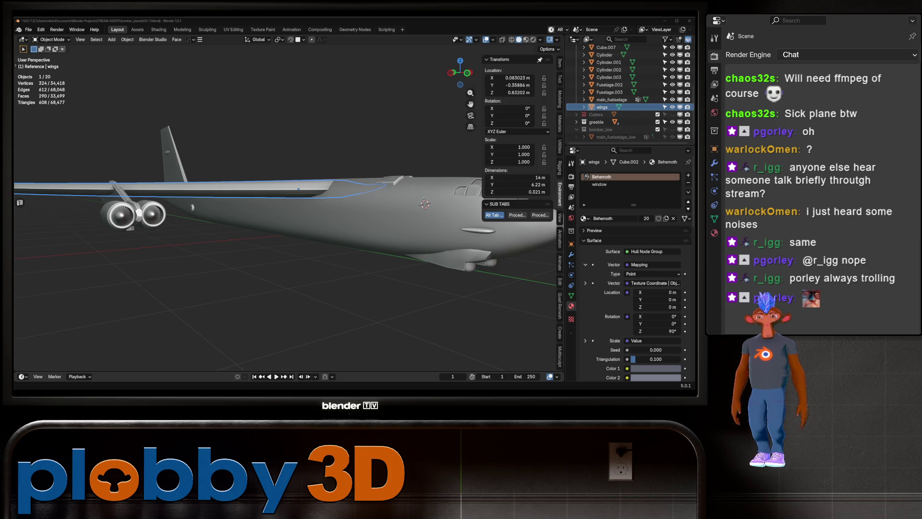
left_click_drag(289, 207, 408, 207)
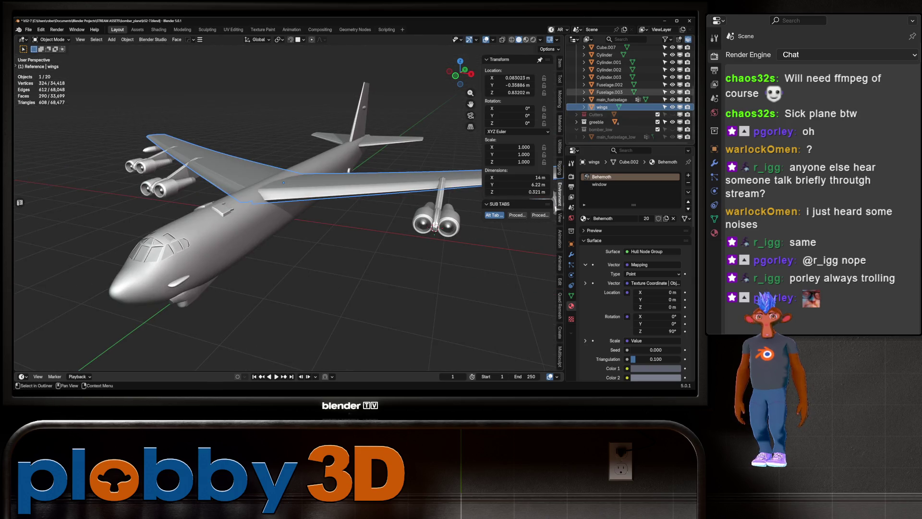
left_click(609, 92)
- Rename Fuselage.003 to outer_mount and Fuselage.002 to missle_thing
double_click(609, 92)
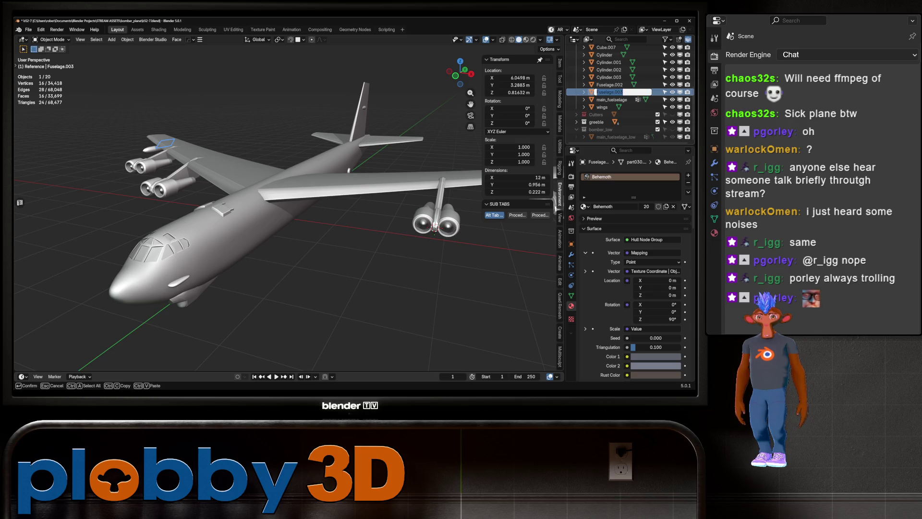
key("Return")
left_click_drag(288, 216, 307, 192)
key("F2")
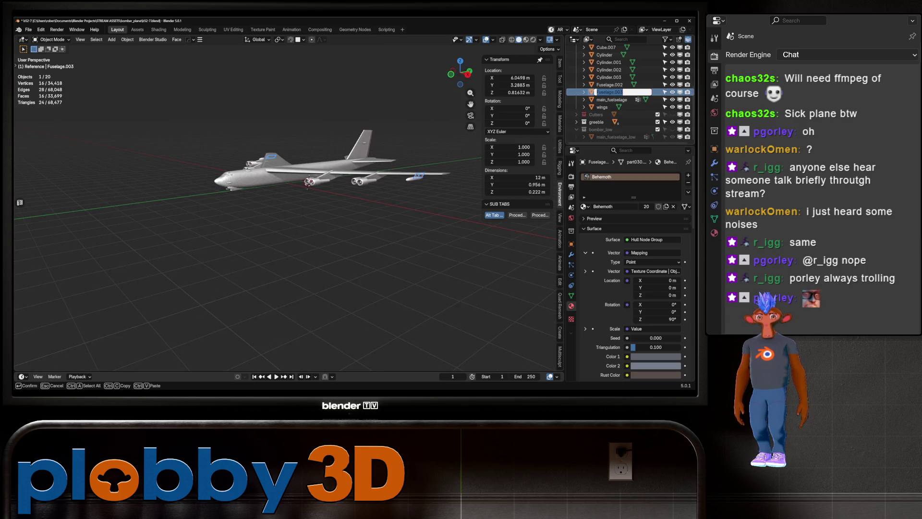
type("c")
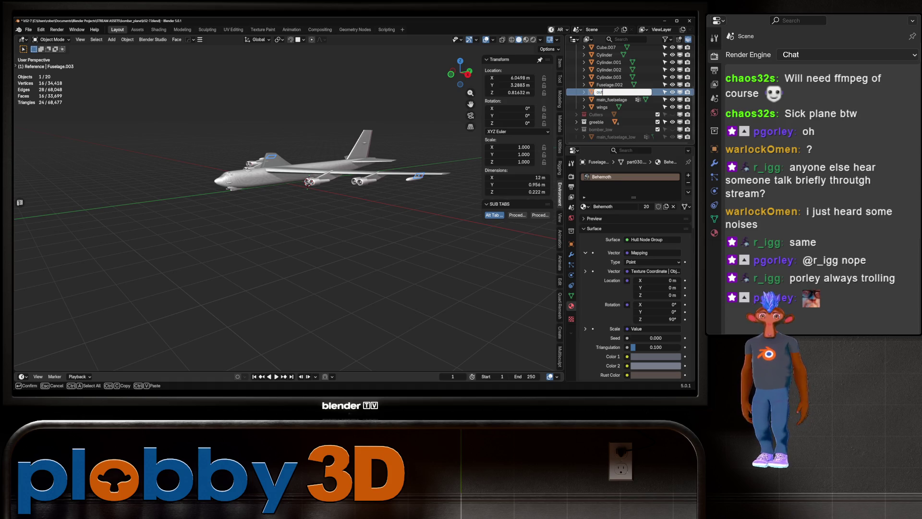
type("t")
key("Return")
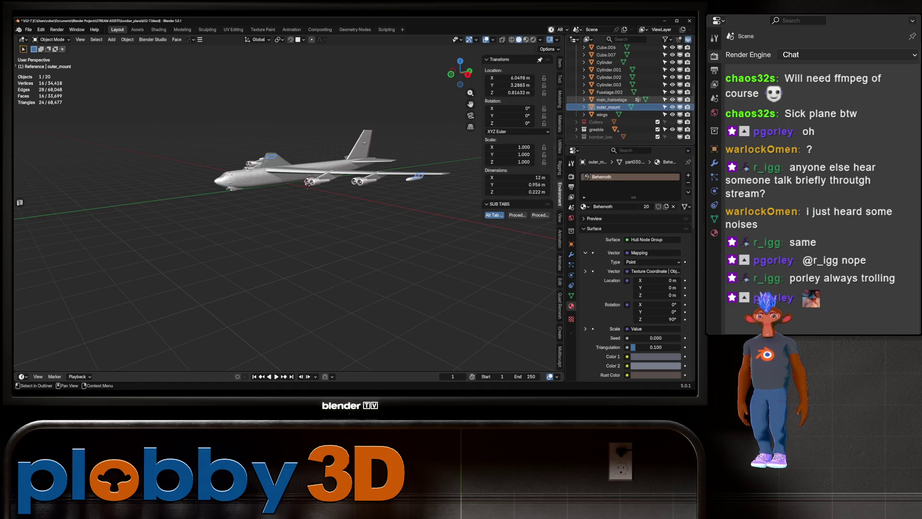
left_click(609, 92)
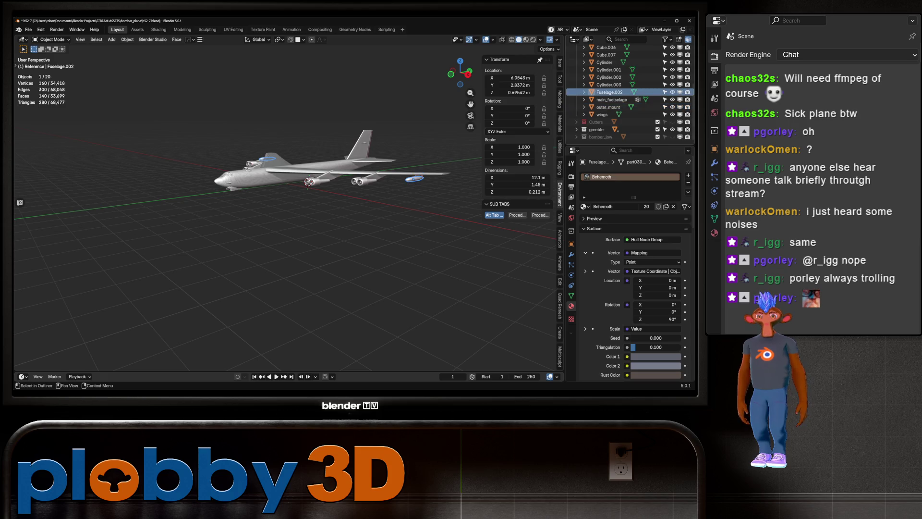
double_click(609, 91)
type("missle_thing")
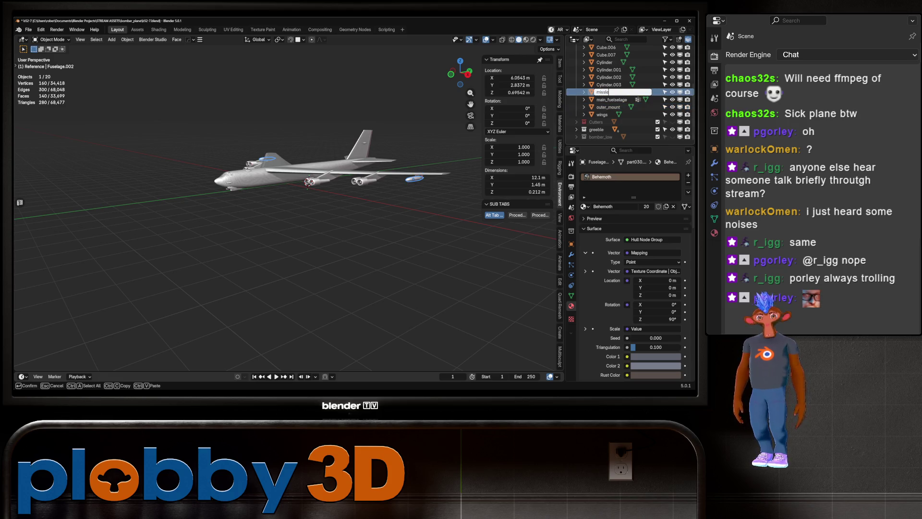
key("Return")
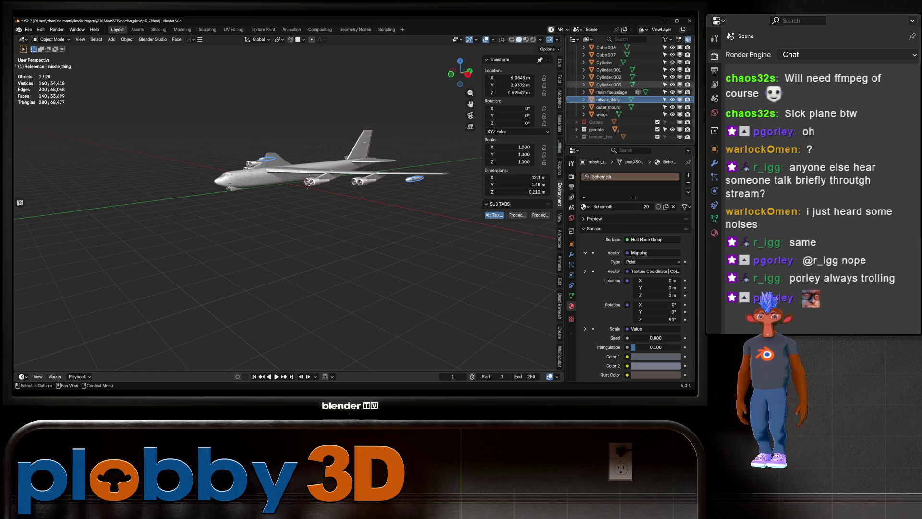
- Rename Cylinder.003 to blades_outer and Cylinder.002 to engine_outer
left_click(609, 84)
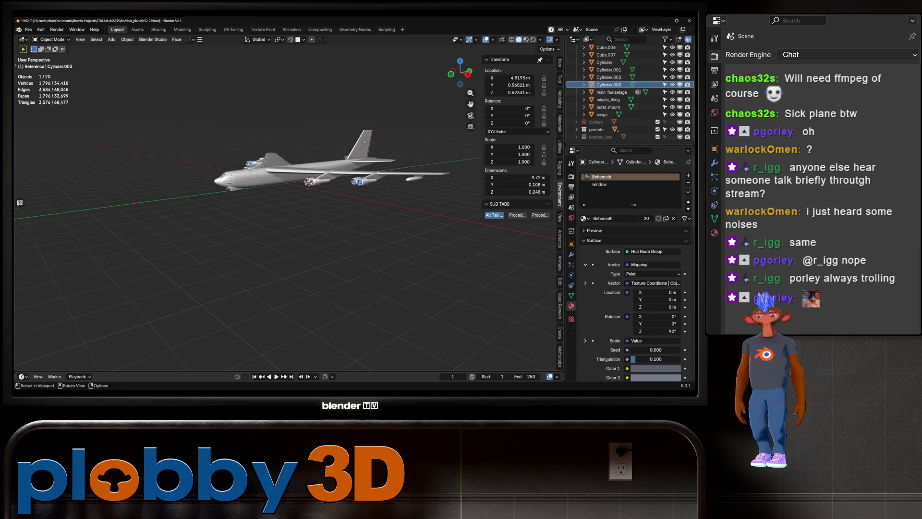
left_click_drag(288, 216, 240, 206)
key("F2")
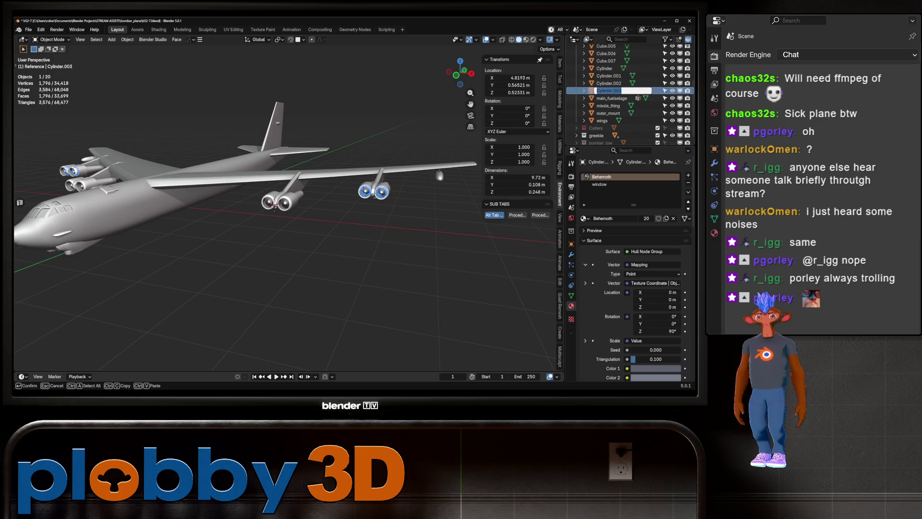
type("blades_outer")
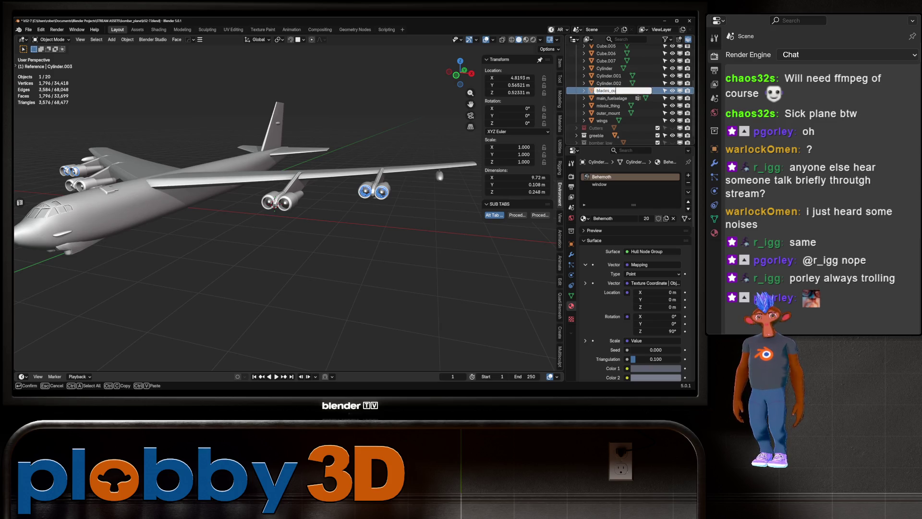
key("Return")
scroll("down", 3)
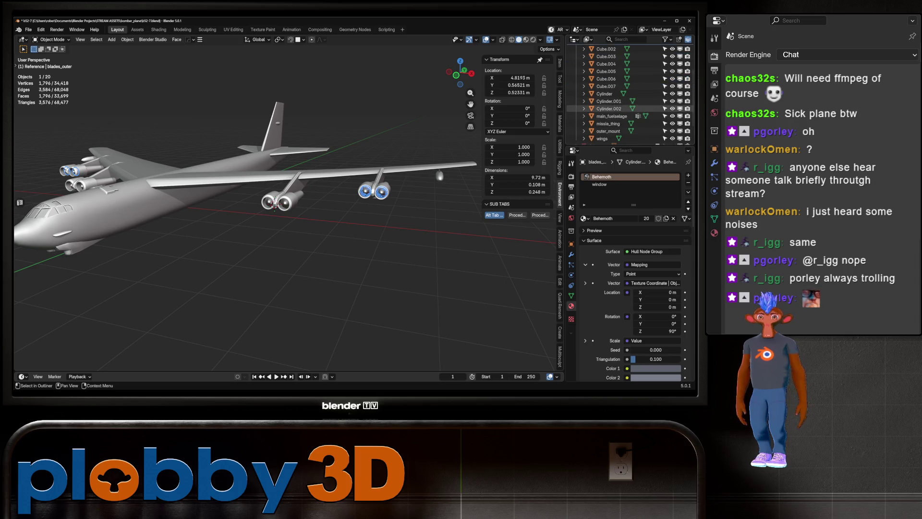
left_click(609, 109)
key("F2")
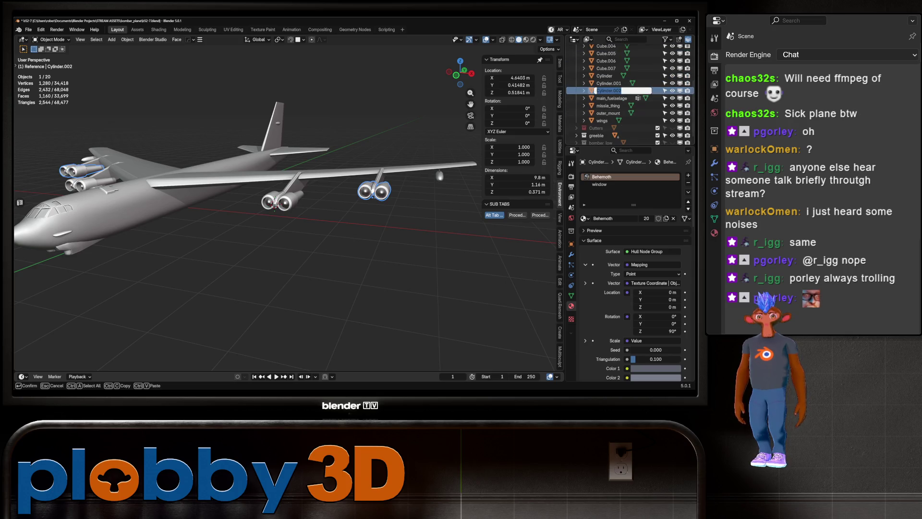
type("engine_ou")
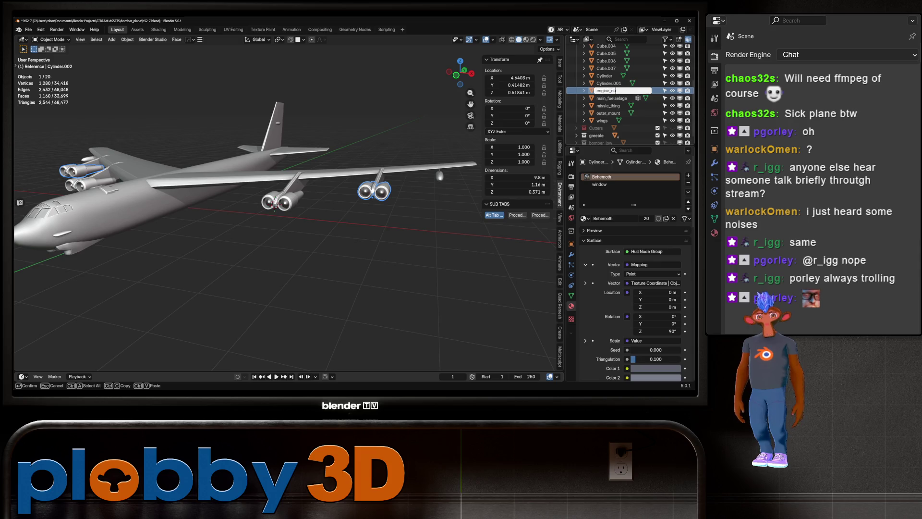
type("ter")
key("Return")
- Rename Cylinder.001 to blades_inner and Cylinder to engine_inner
left_click(608, 84)
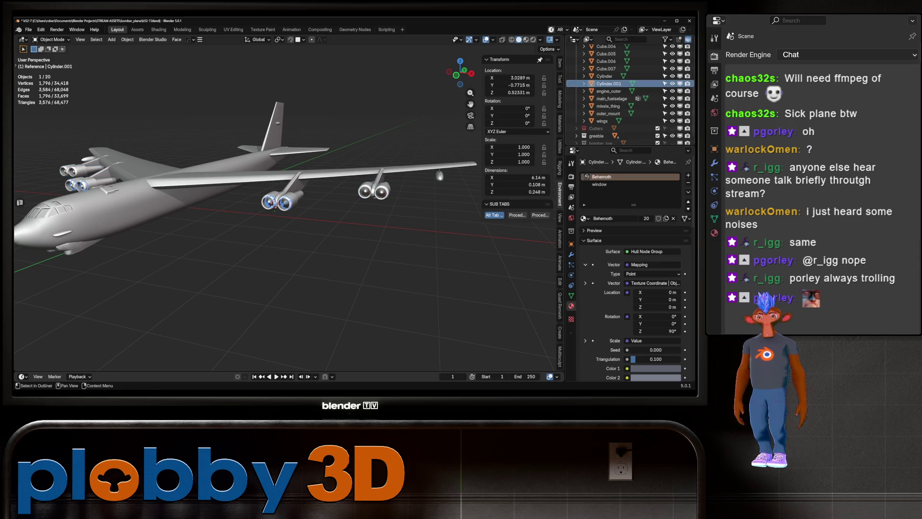
key("F2")
type("blades_")
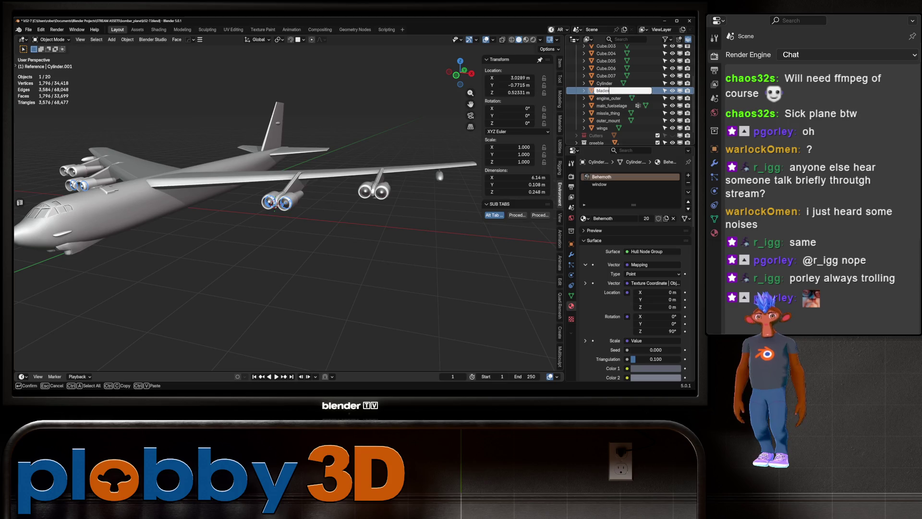
type("inner")
key("Return")
scroll("down", 3)
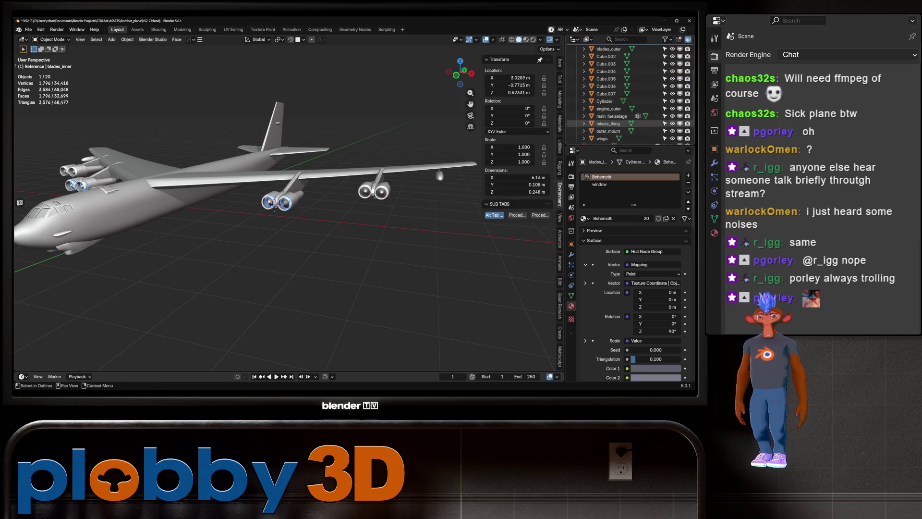
left_click(606, 100)
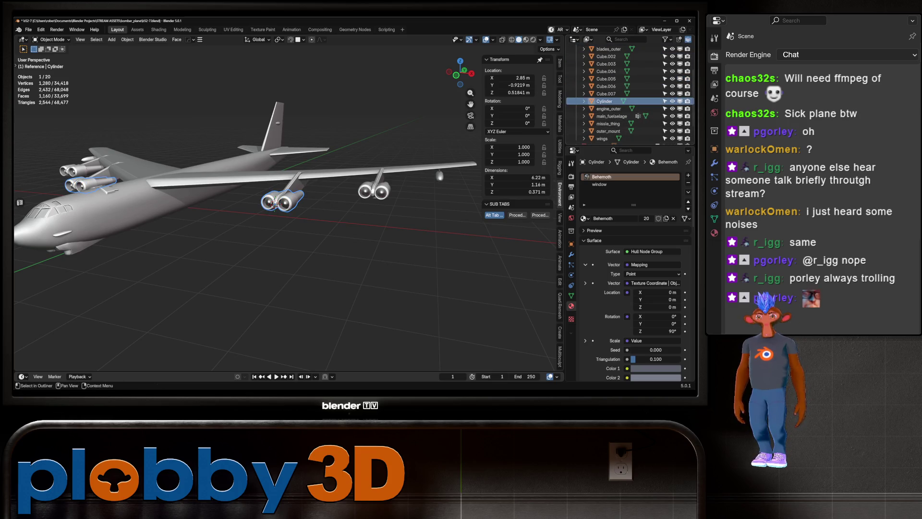
key("F2")
type("engine_inn")
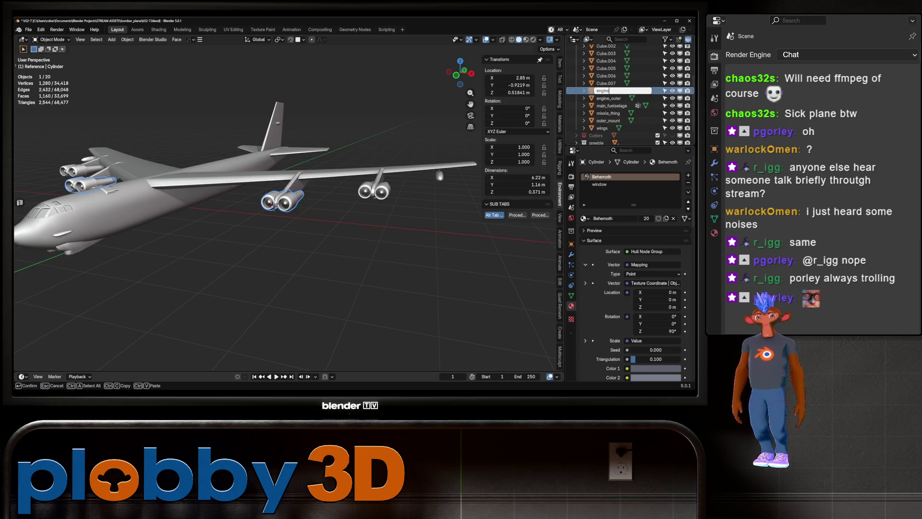
type("er")
key("Return")
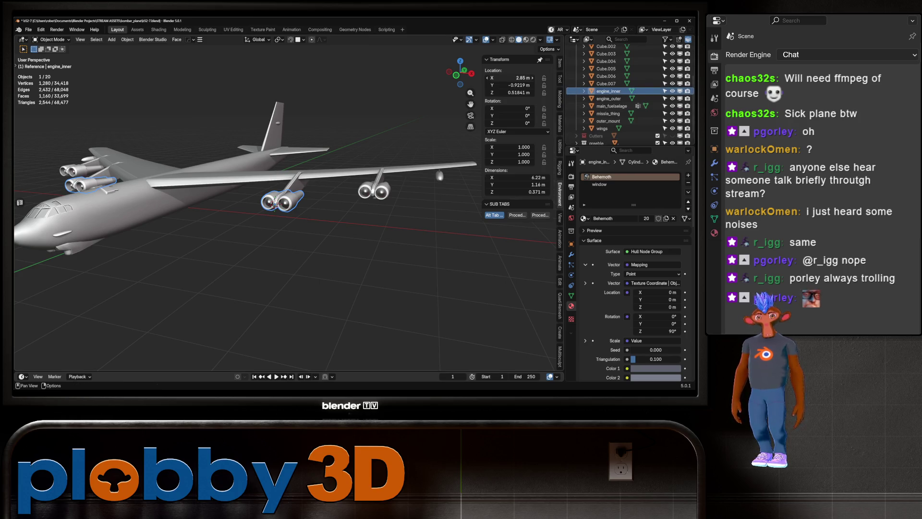
- Rename Cube.007 to tail_horizontal, and Cube.006 and Cube.005 to engine_mount_outer
left_click(606, 83)
scroll("up", 3)
key("F2")
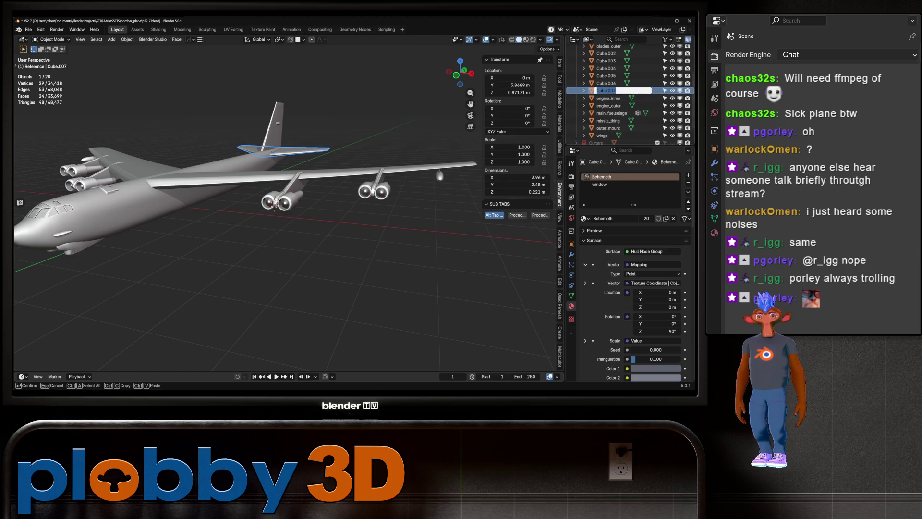
type("tail_")
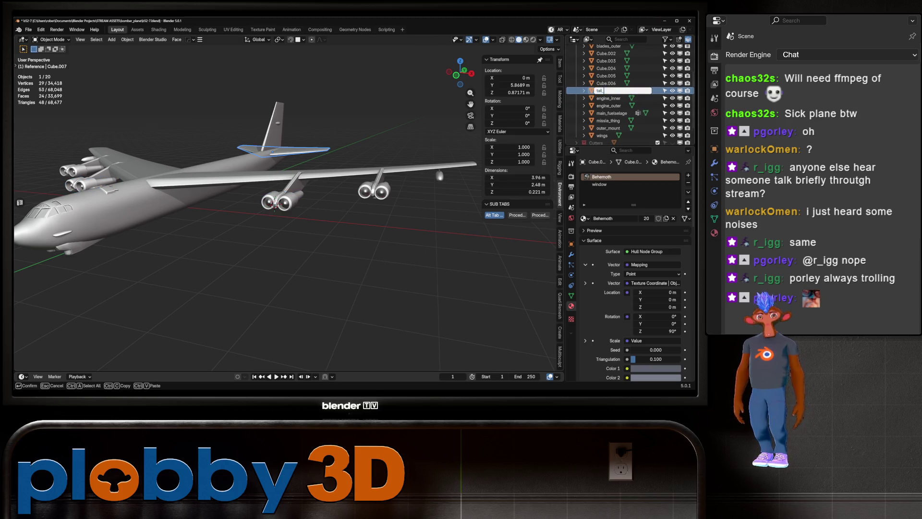
type("onta")
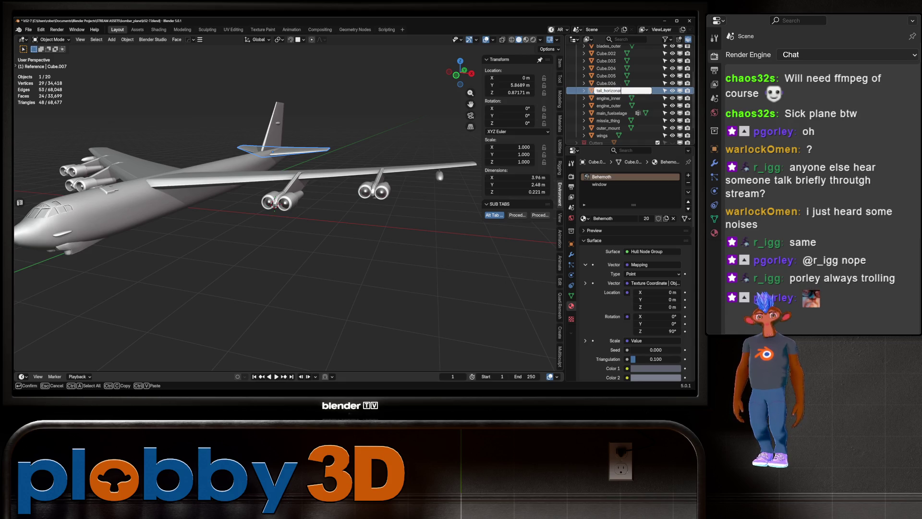
type("tal")
key("Return")
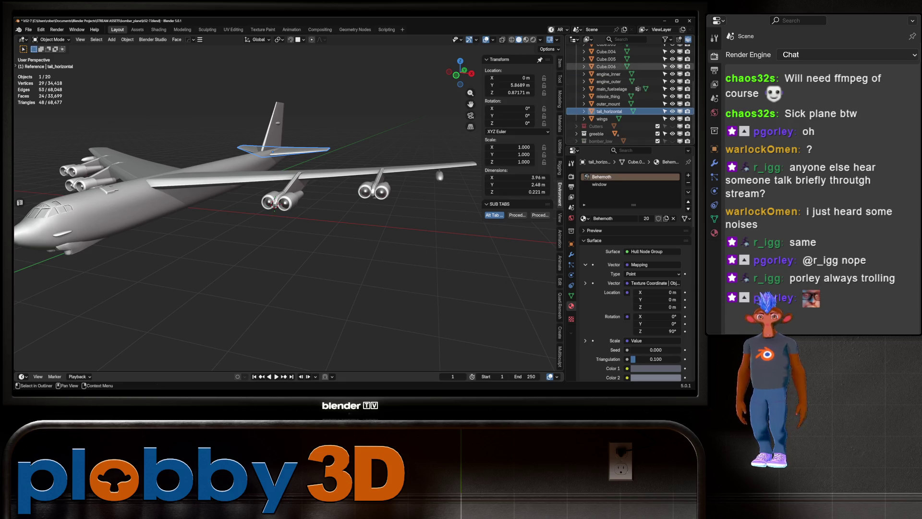
left_click(606, 66)
key("F2")
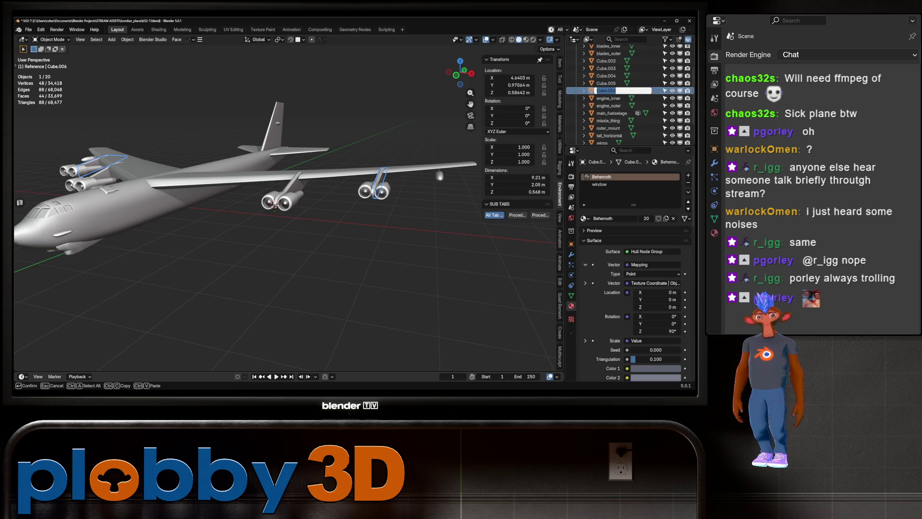
type("engine_mount")
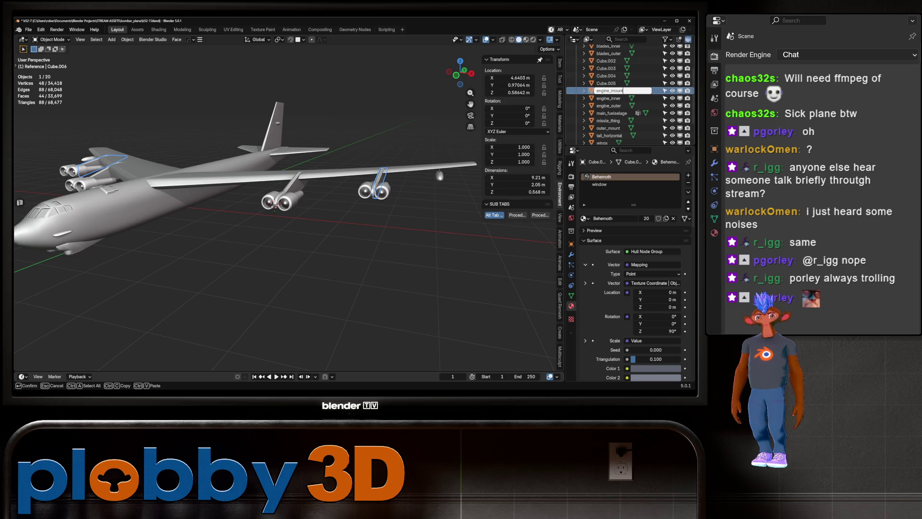
type("_outer")
key("Return")
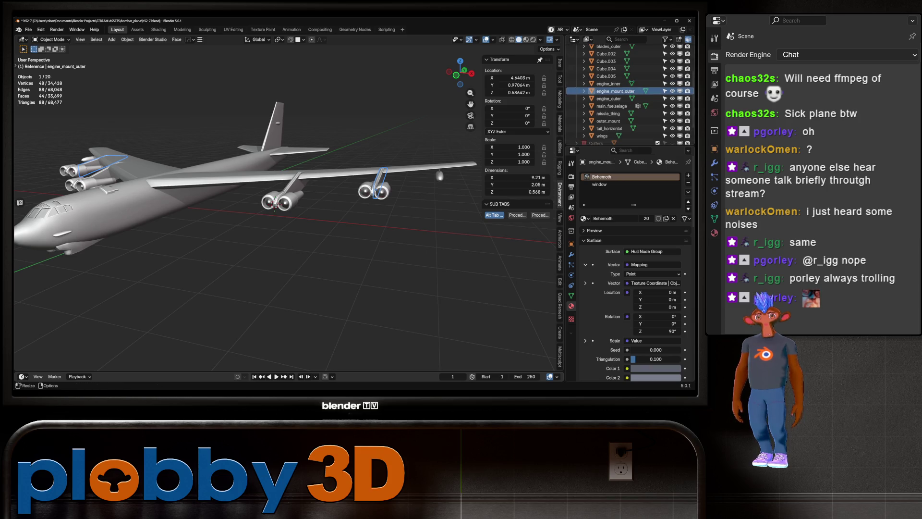
left_click(606, 76)
key("F2")
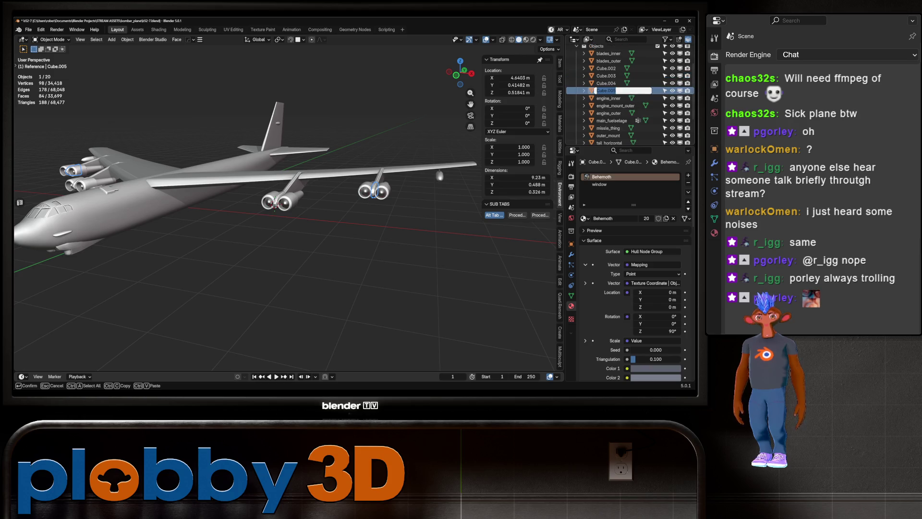
type("engine_mou")
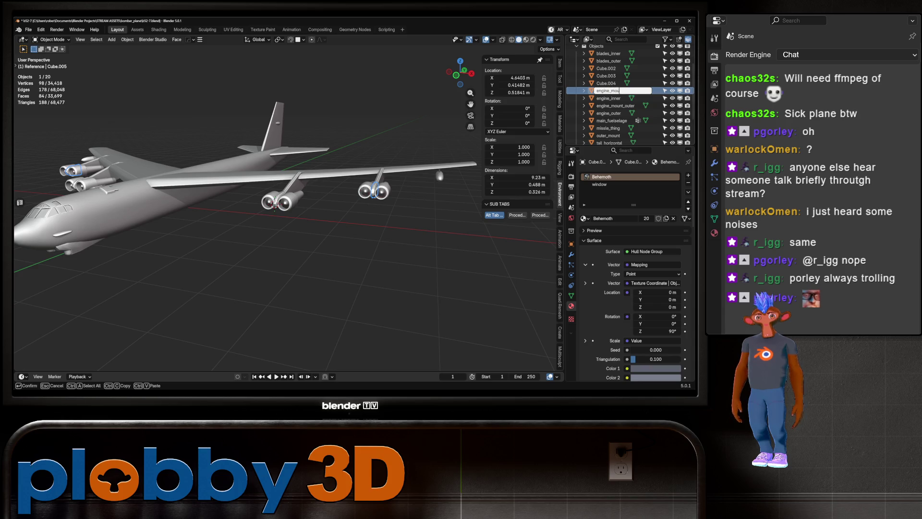
type("nt_outer")
key("Return")
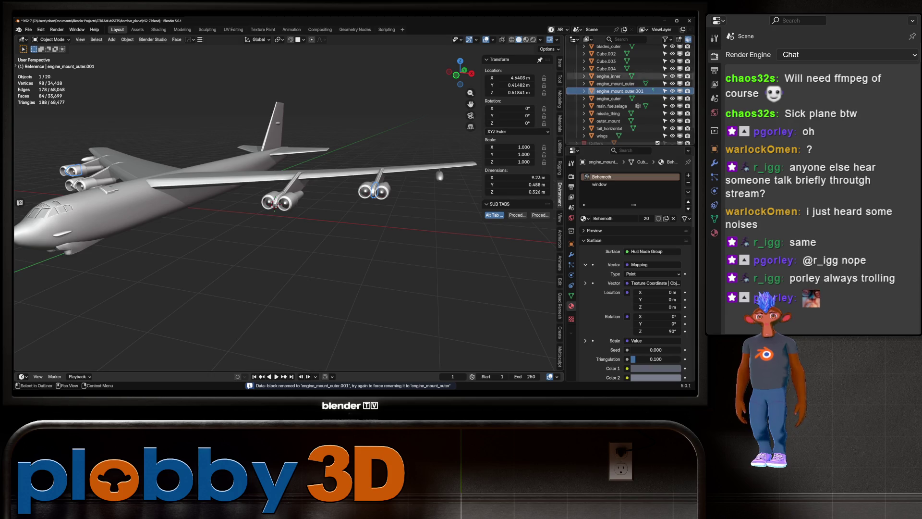
- Rename Cube.004 and Cube.003 to engine_mount_inner, and Cube.002 to tail_vertical
left_click(607, 68)
scroll("up", 3)
double_click(606, 90)
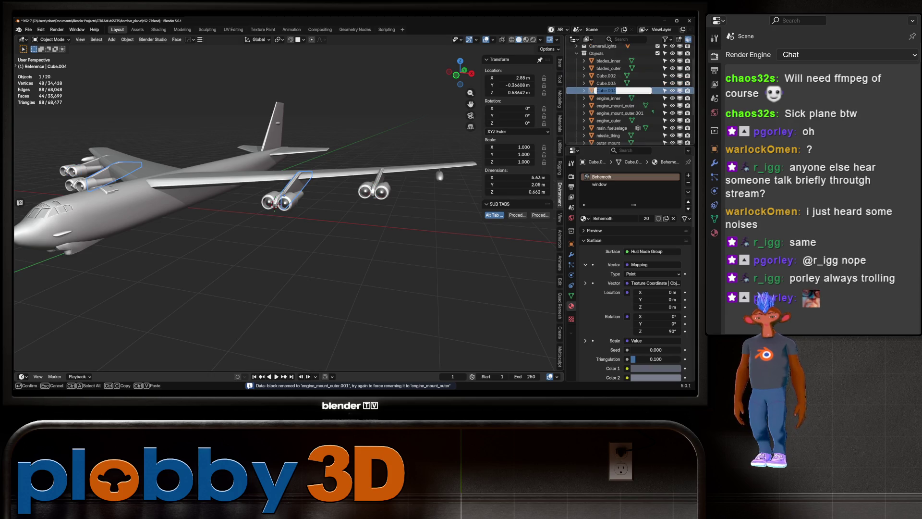
type("engine_mou")
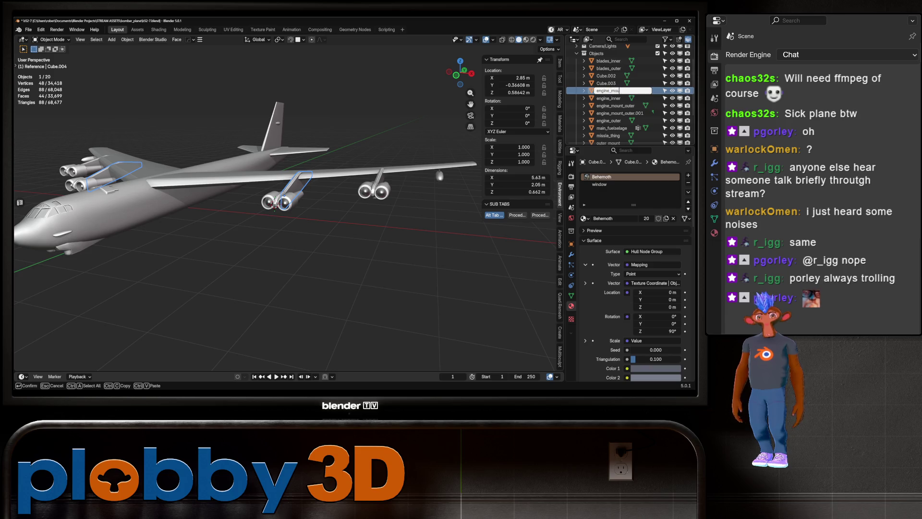
type("nt_inner")
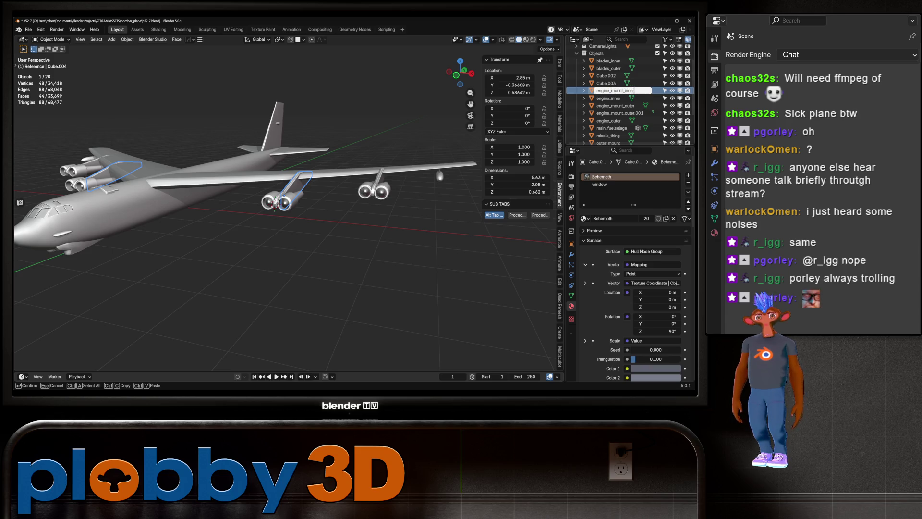
key("Return")
scroll("down", 3)
left_click(607, 76)
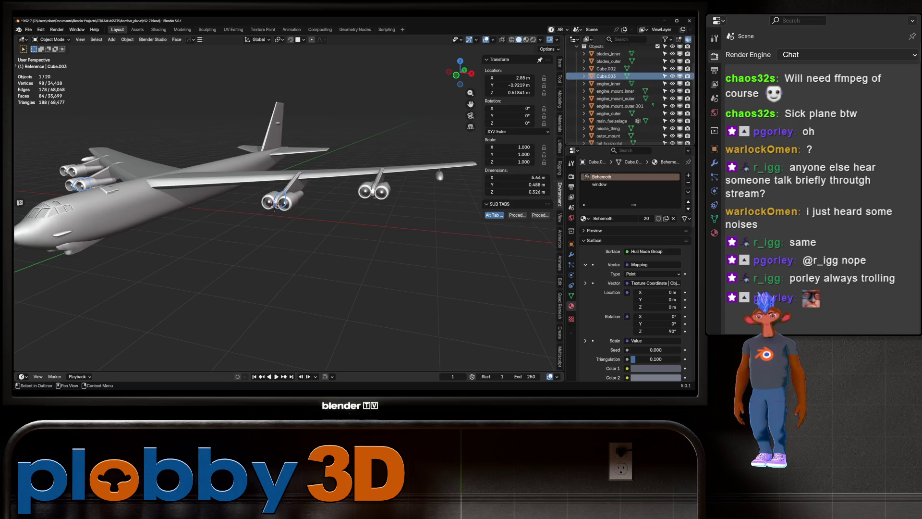
scroll("up", 3)
double_click(606, 91)
type("engine_")
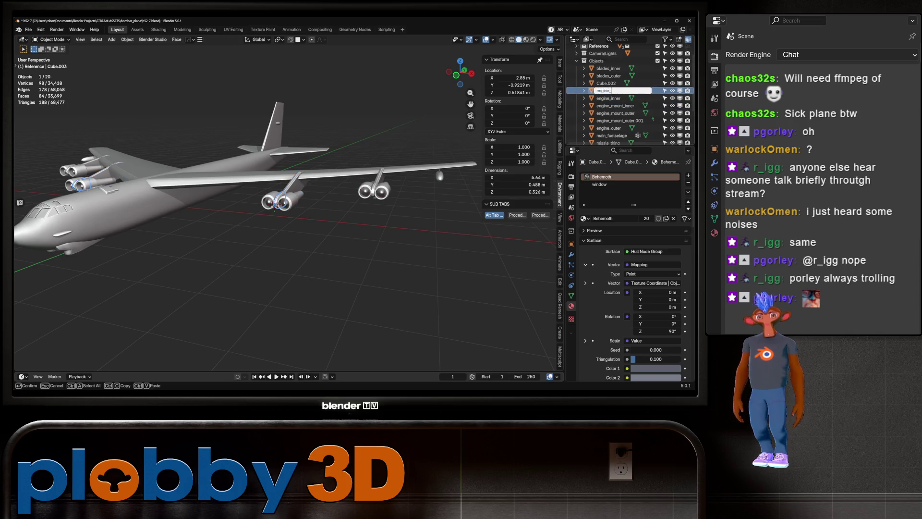
type("er")
key("Return")
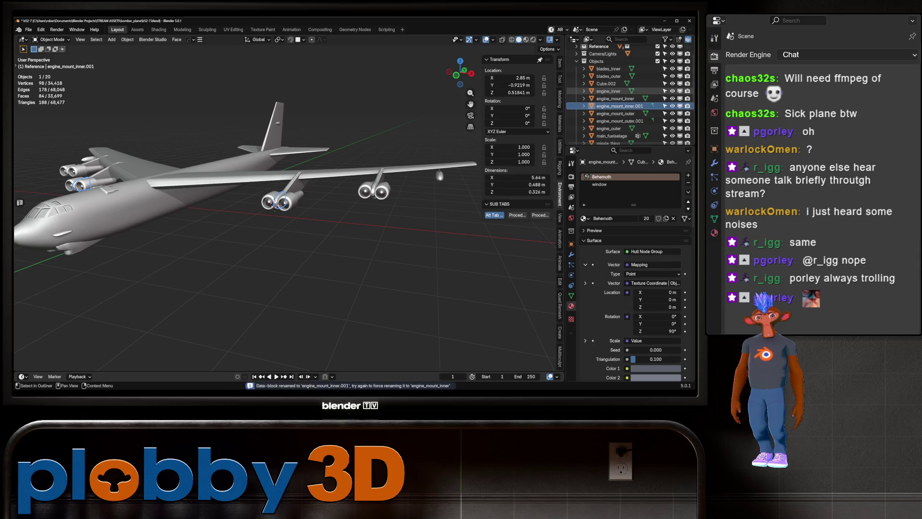
left_click(606, 83)
scroll("up", 3)
double_click(606, 90)
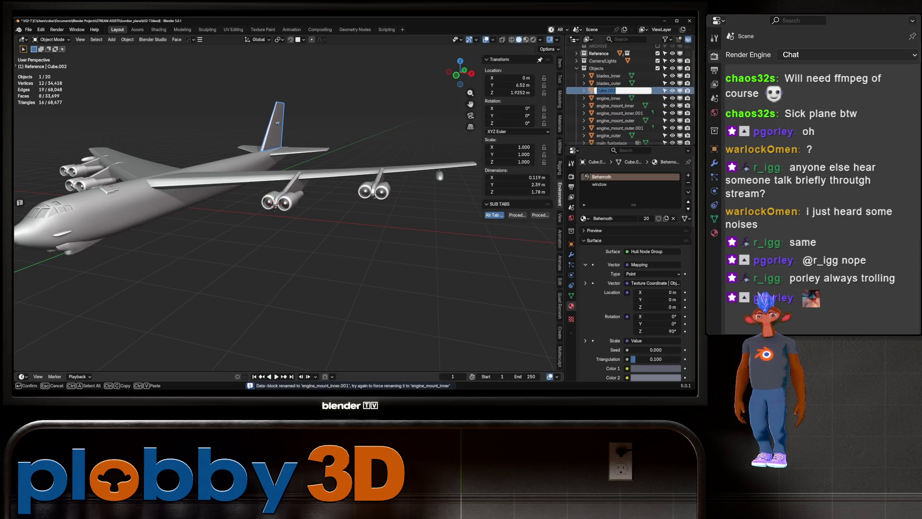
type("tail_v")
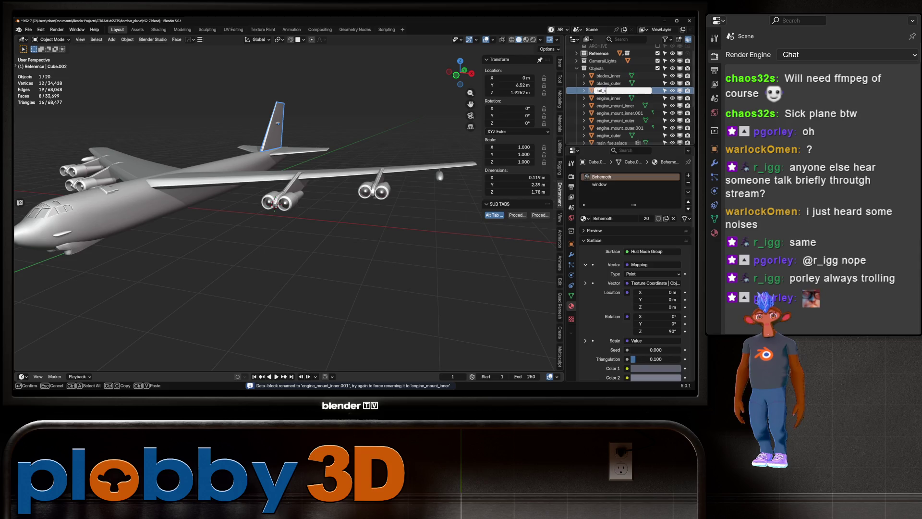
type("ertical")
key("Return")
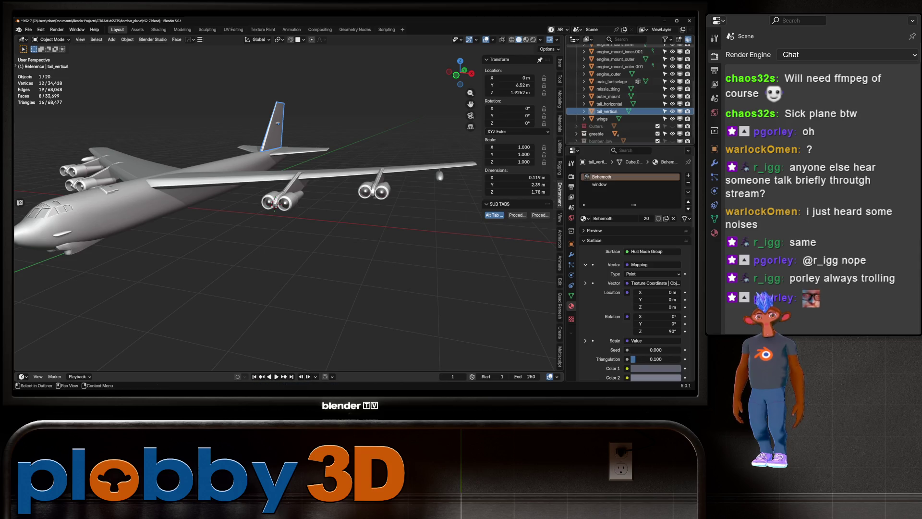
scroll("up", 3)
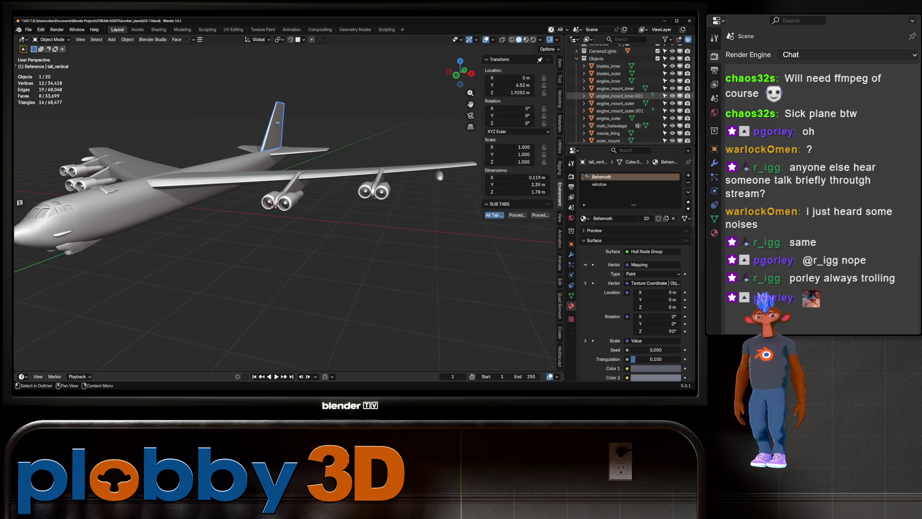
left_click(277, 123)
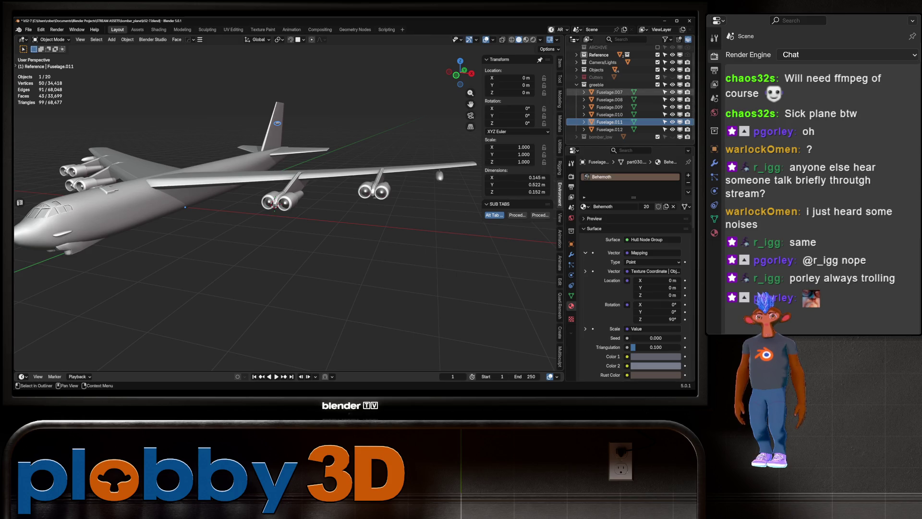
- Batch-rename Fuselage.007 through Fuselage.012 to 'greeble' using Set Name with the New method
left_click(609, 92)
left_click(609, 129)
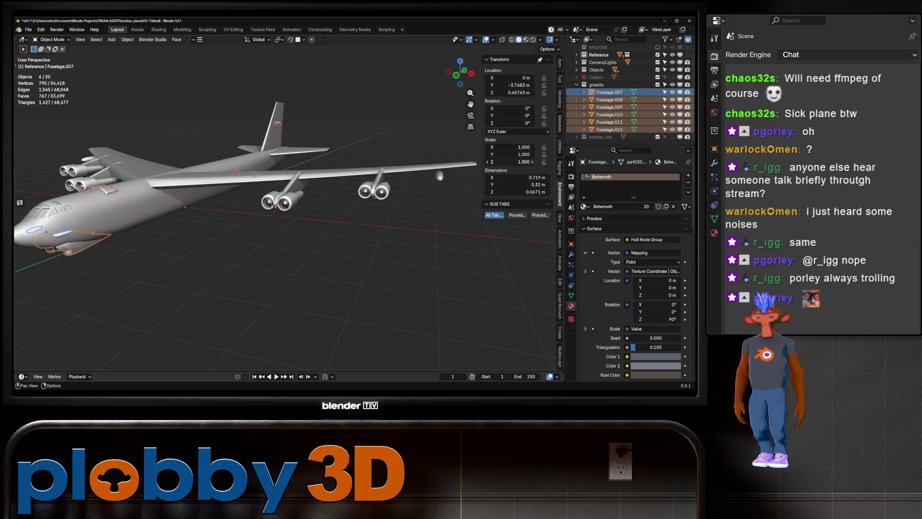
key("ctrl+F2")
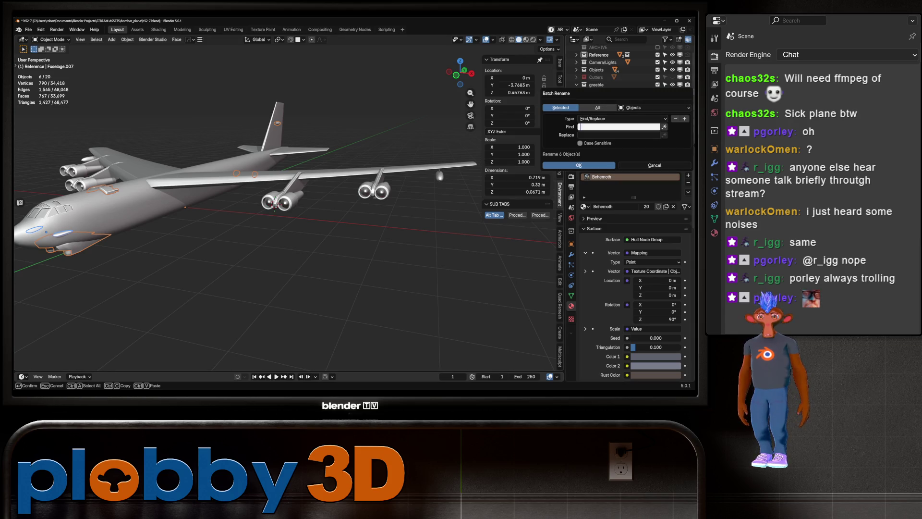
type("greeble")
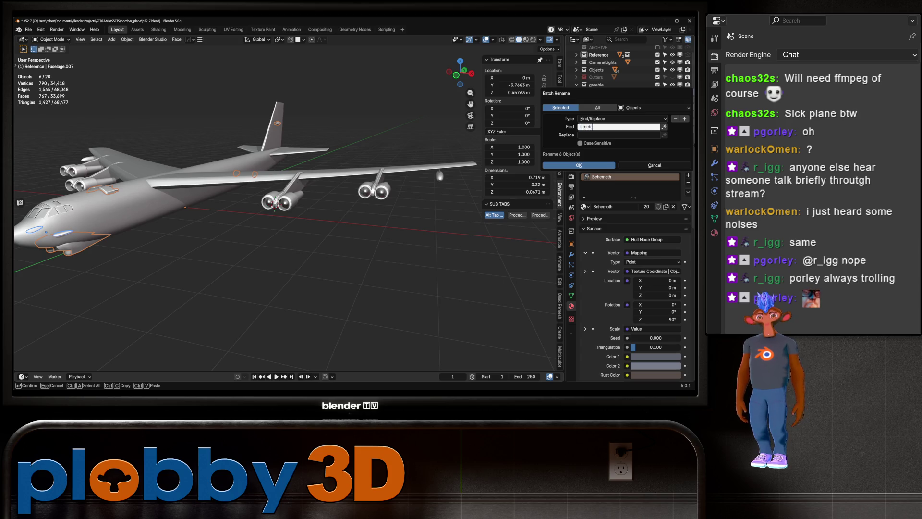
key("ctrl+a")
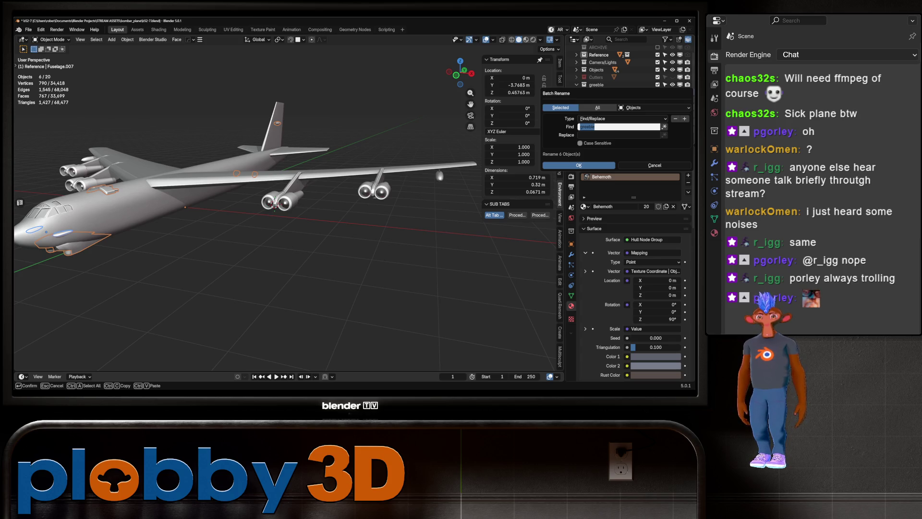
left_click(623, 119)
left_click(623, 127)
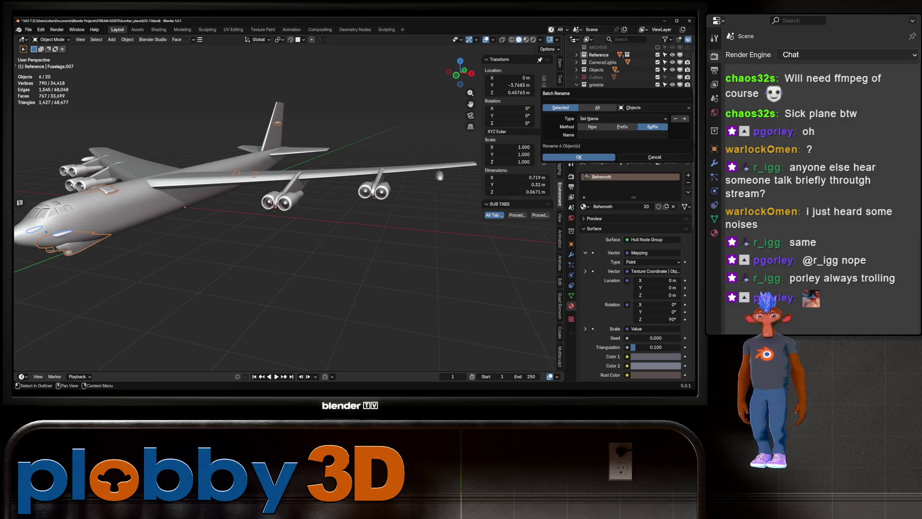
left_click(592, 127)
left_click(622, 135)
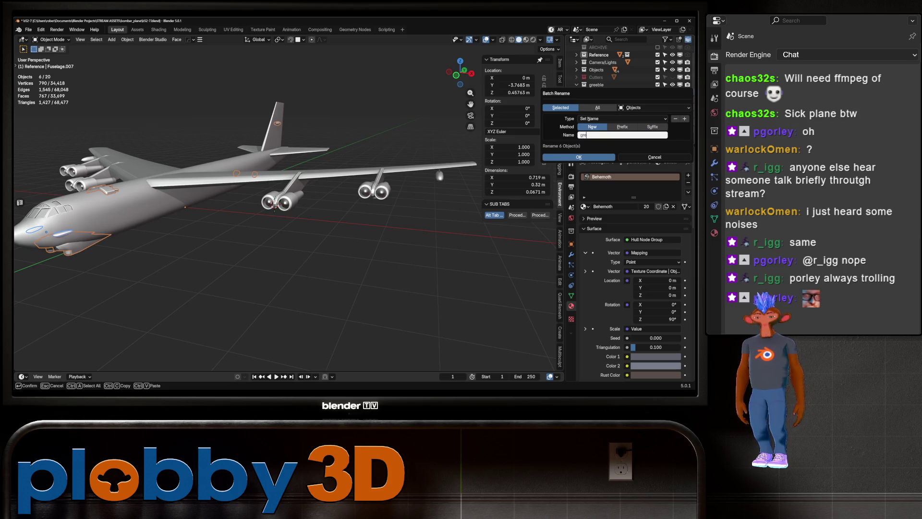
type("eble")
key("Return")
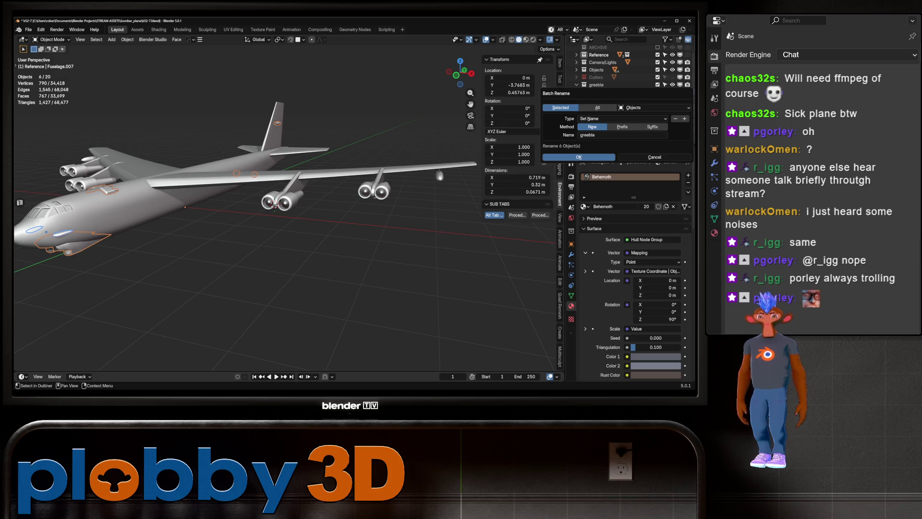
left_click(578, 157)
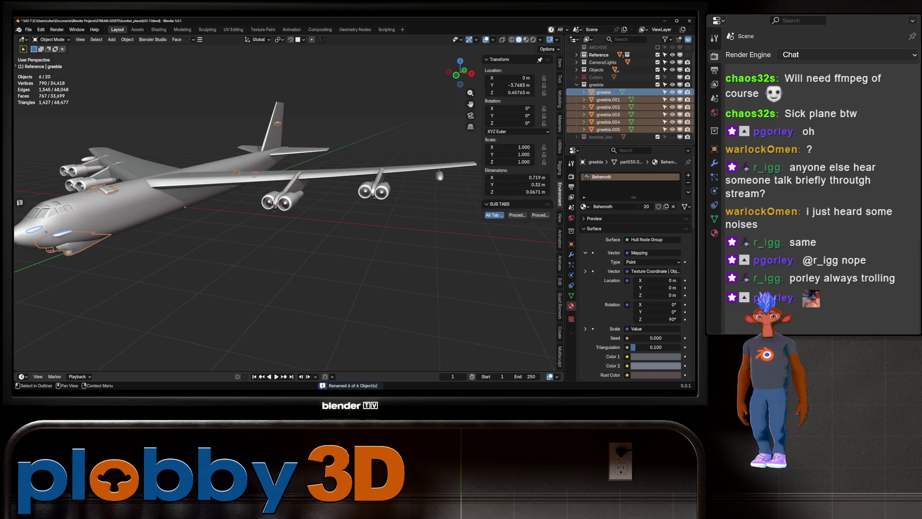
- Collapse the greeble collection and expand the Objects collection in the Outliner
left_click(577, 84)
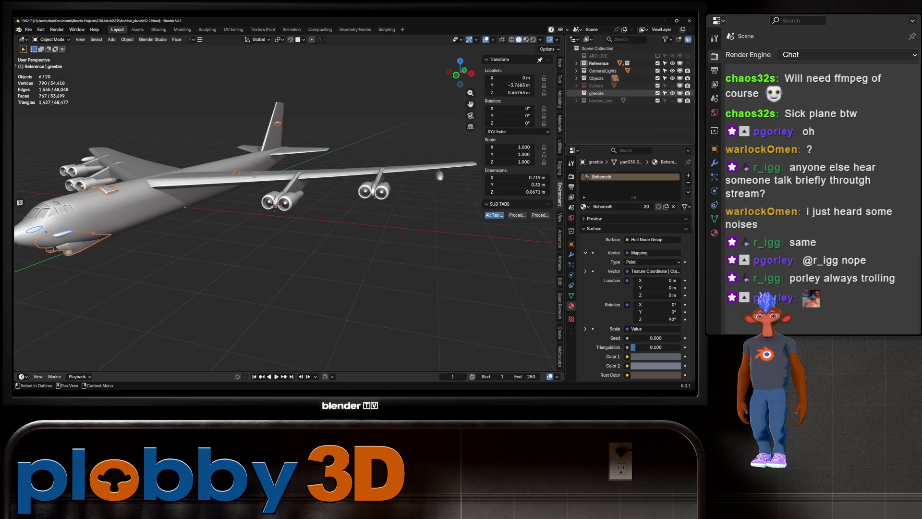
left_click(577, 78)
scroll("down", 3)
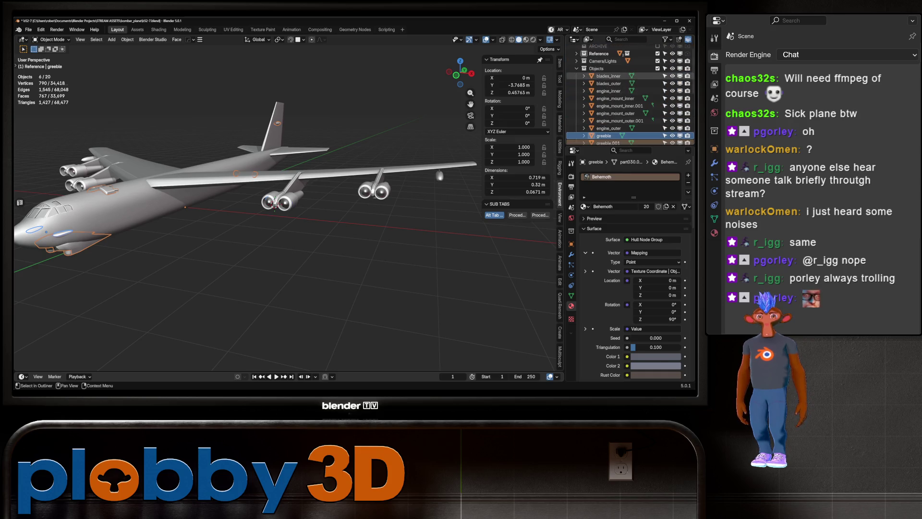
- Select all objects and save incrementally as b52-8
left_click(275, 204)
key("a")
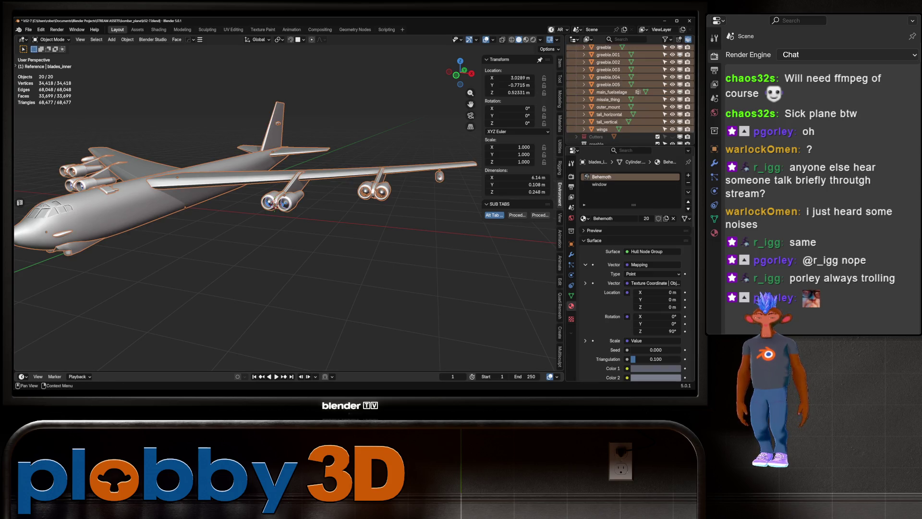
key("ctrl+alt+s")
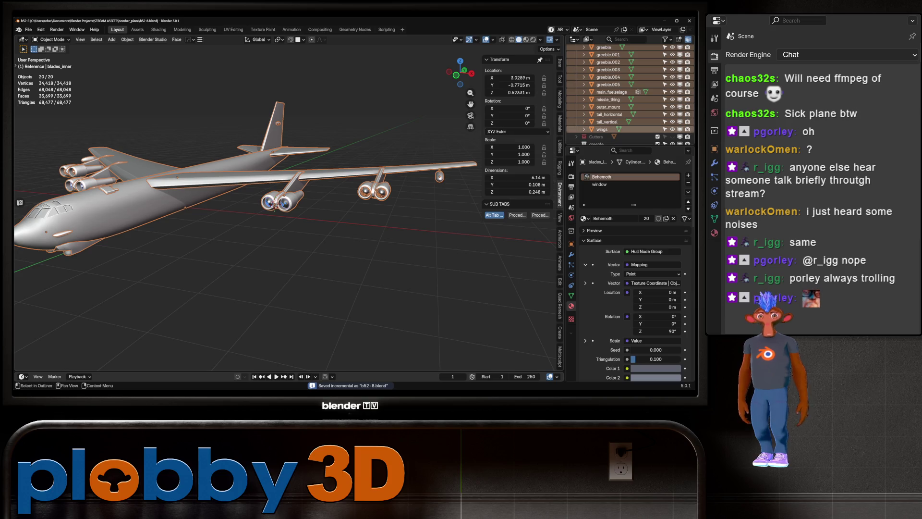
- Batch-rename all 20 objects with the suffix '_high'
key("ctrl+F2")
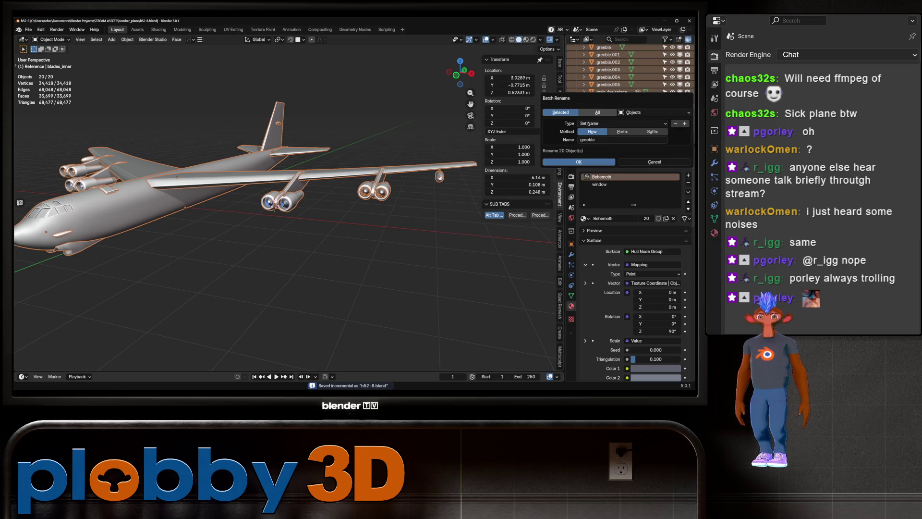
left_click(653, 132)
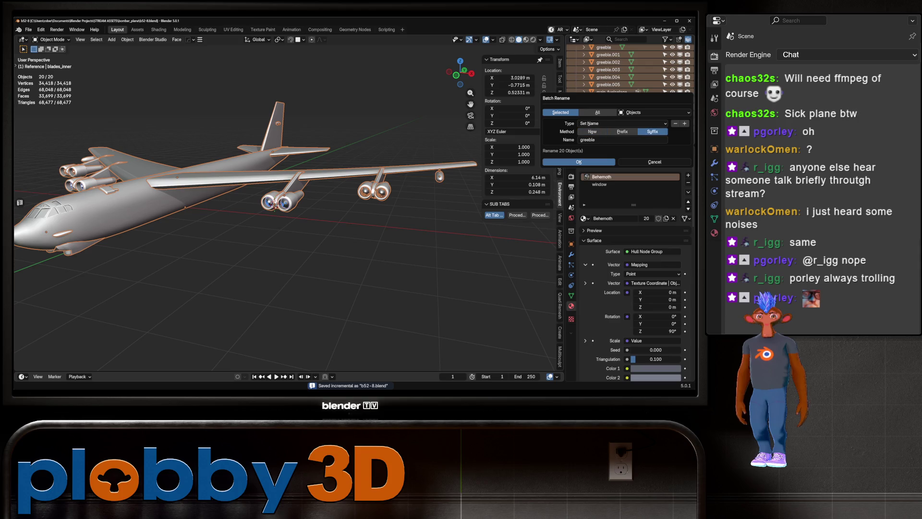
left_click(624, 140)
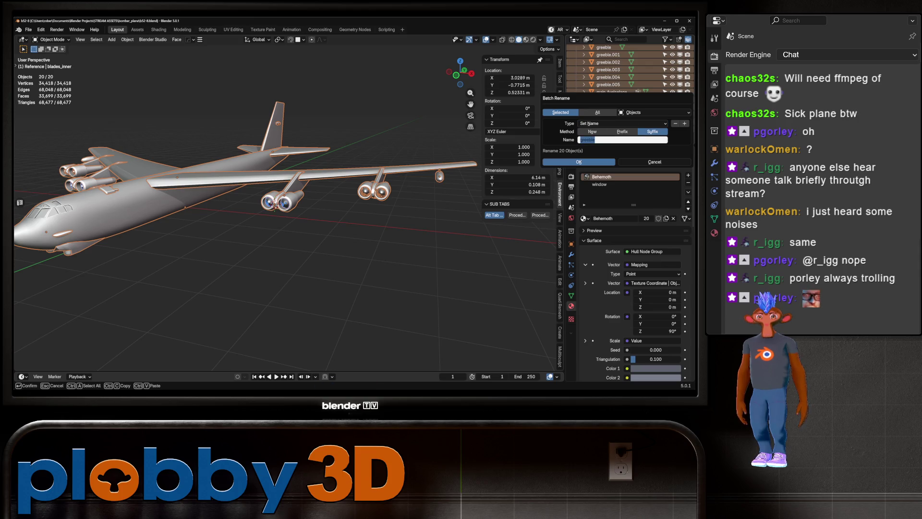
type("_high")
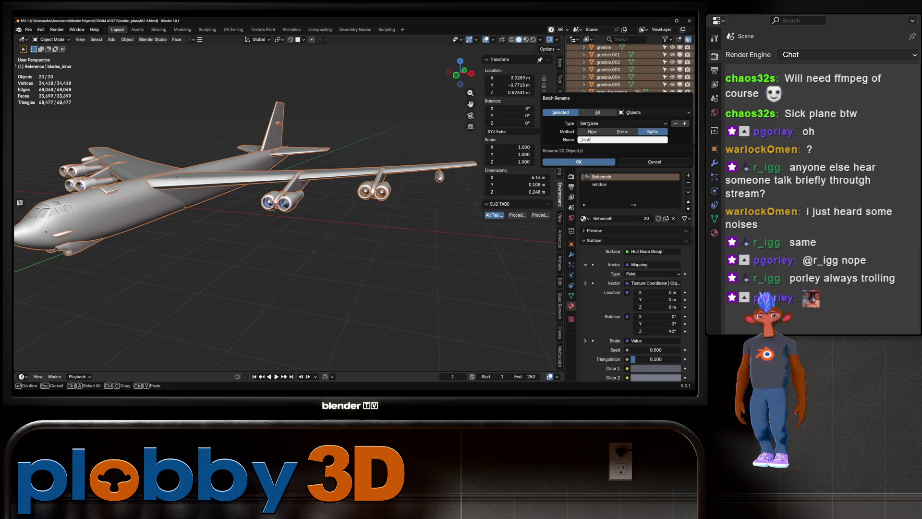
key("Return")
key("Return")
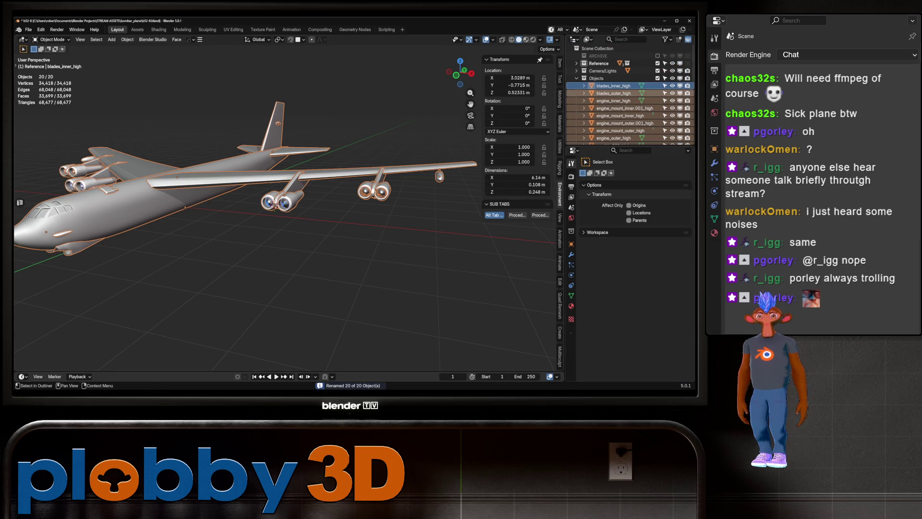
- Select the _high objects from blades_inner_high down to greeble_high in the Outliner
scroll("down", 3)
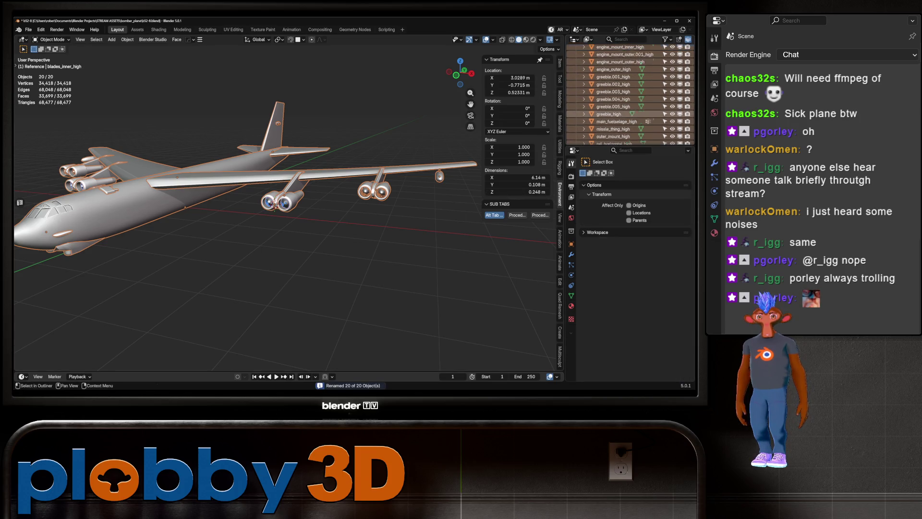
scroll("down", 3)
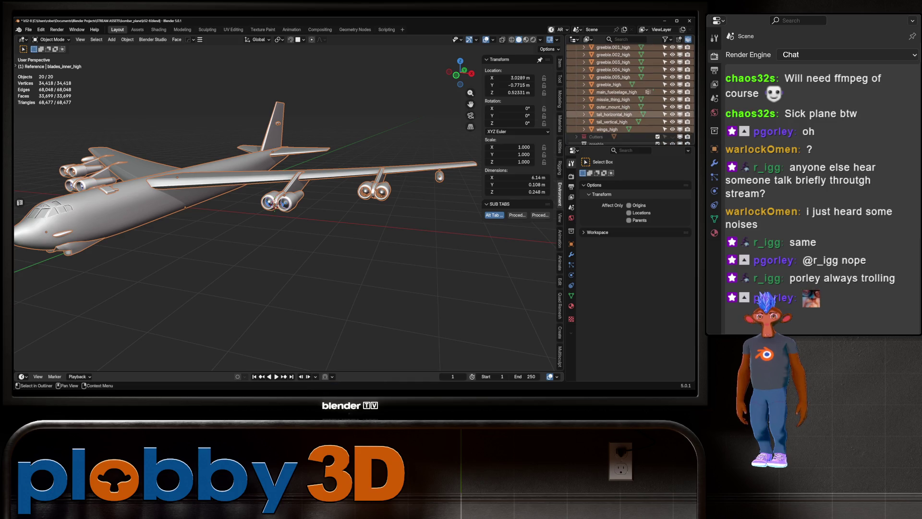
left_click(613, 100)
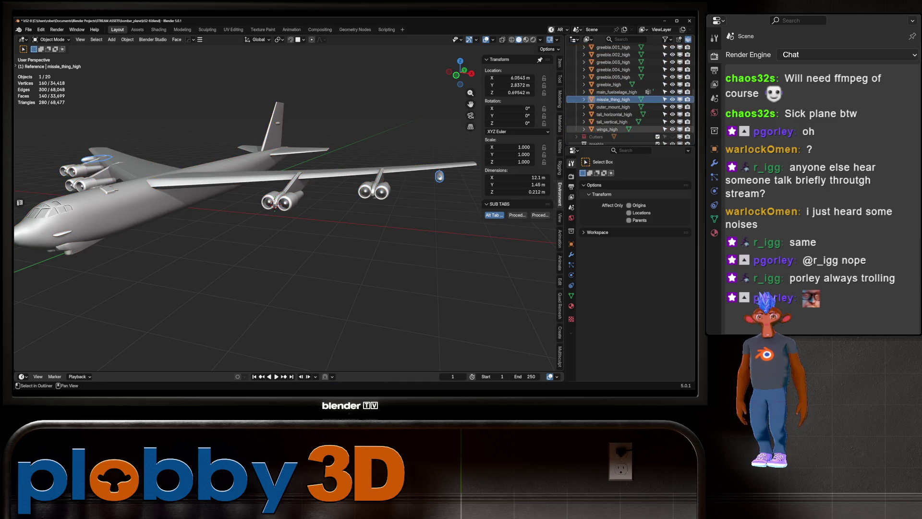
left_click(608, 129)
scroll("up", 3)
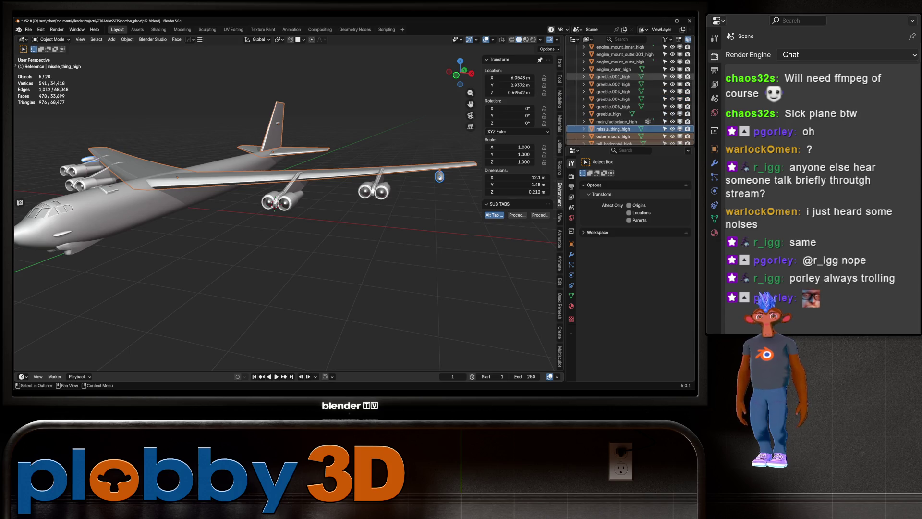
scroll("up", 3)
left_click(614, 80)
scroll("down", 3)
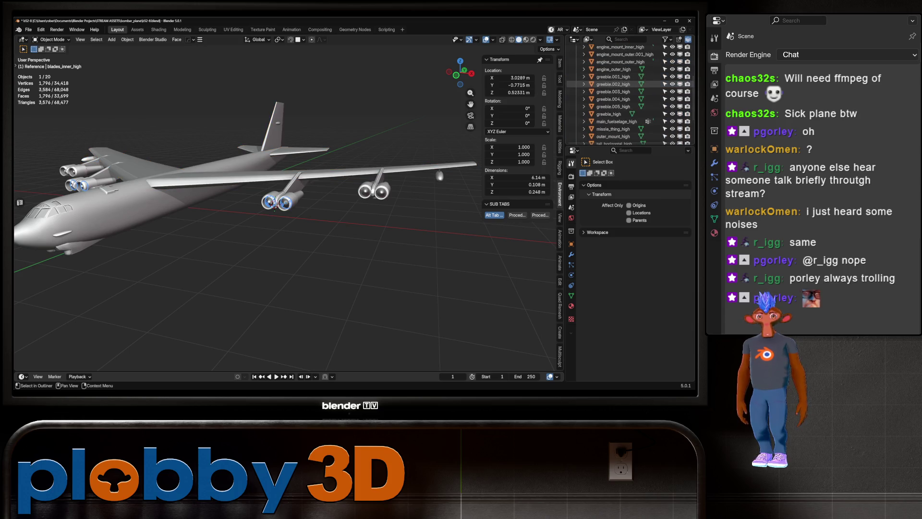
scroll("down", 3)
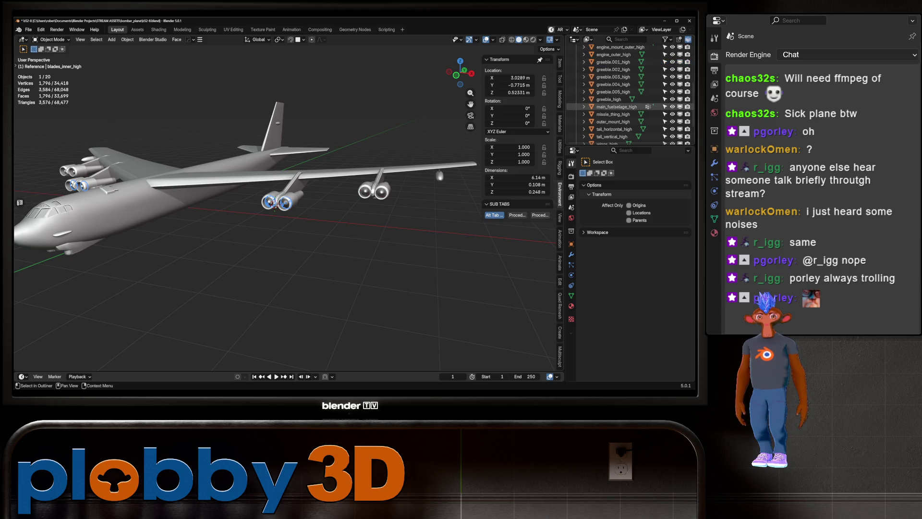
scroll("up", 3)
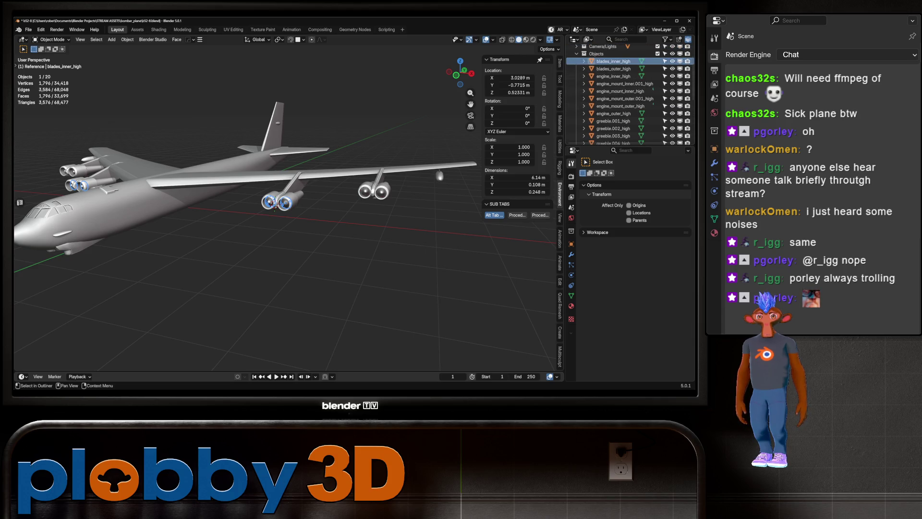
scroll("down", 3)
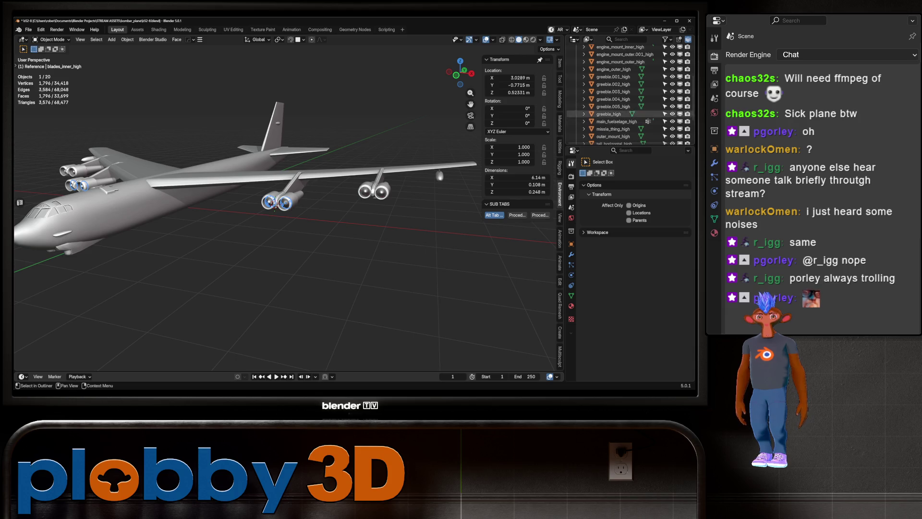
left_click(620, 114)
scroll("down", 3)
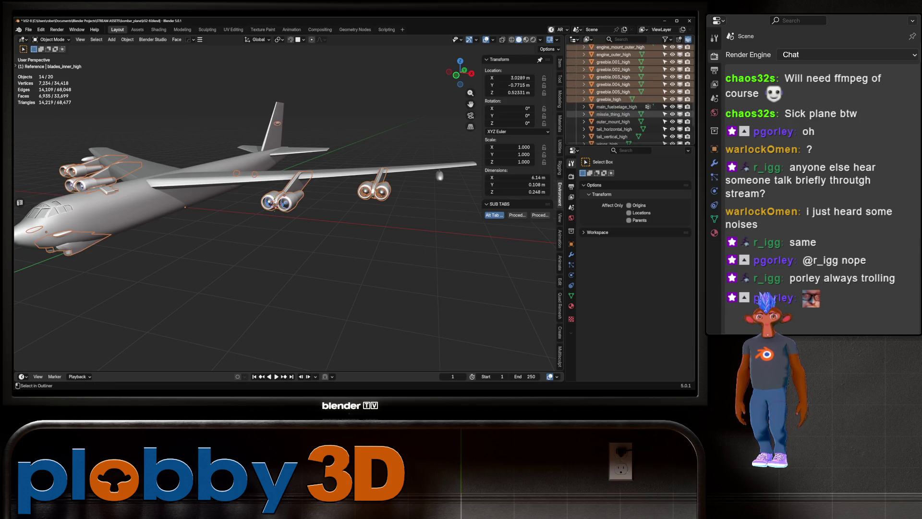
- Add the tail and wings parts to the selection, duplicate all 19 in place, and move the copies into bomber_low
scroll("down", 3)
left_click(615, 100)
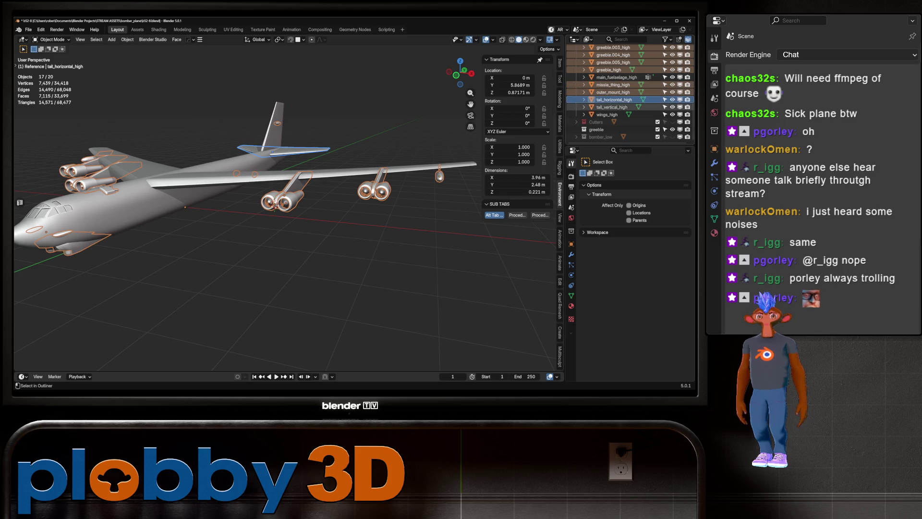
left_click(615, 107)
left_click(607, 114)
scroll("down", 3)
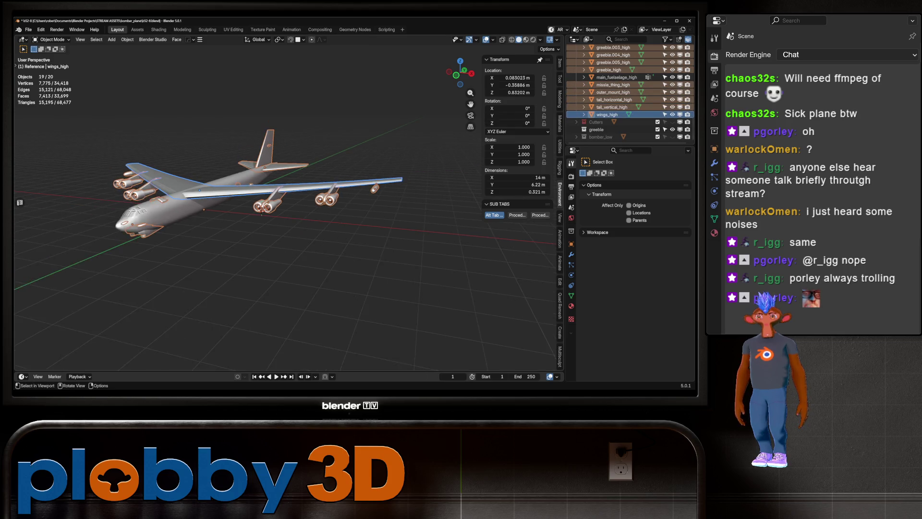
key("shift+d")
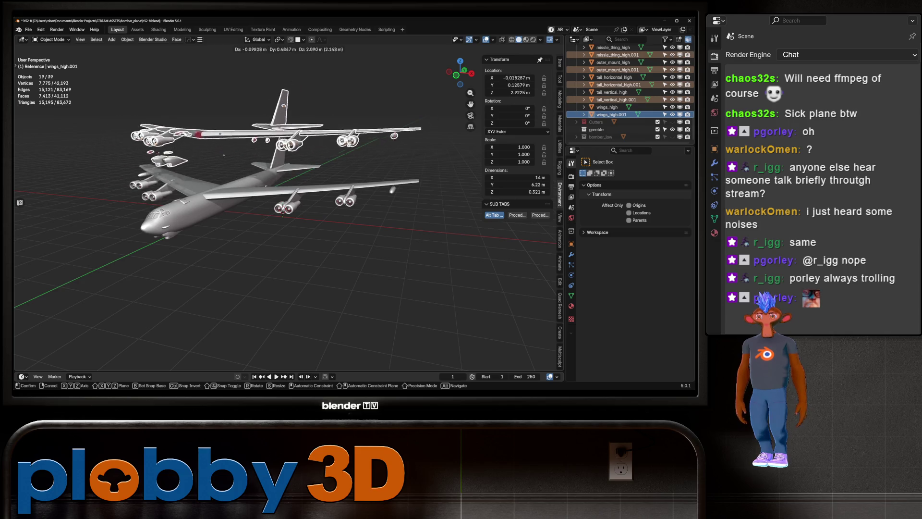
key("Escape")
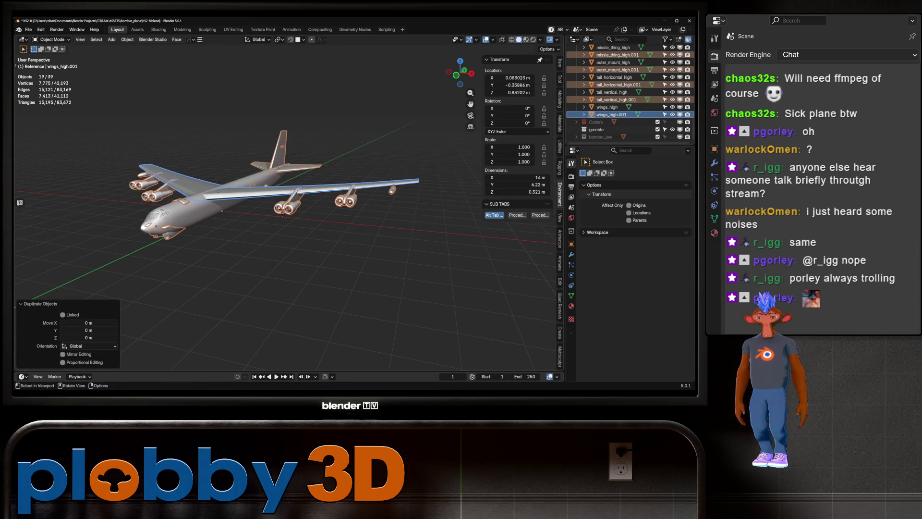
key("m")
left_click(336, 254)
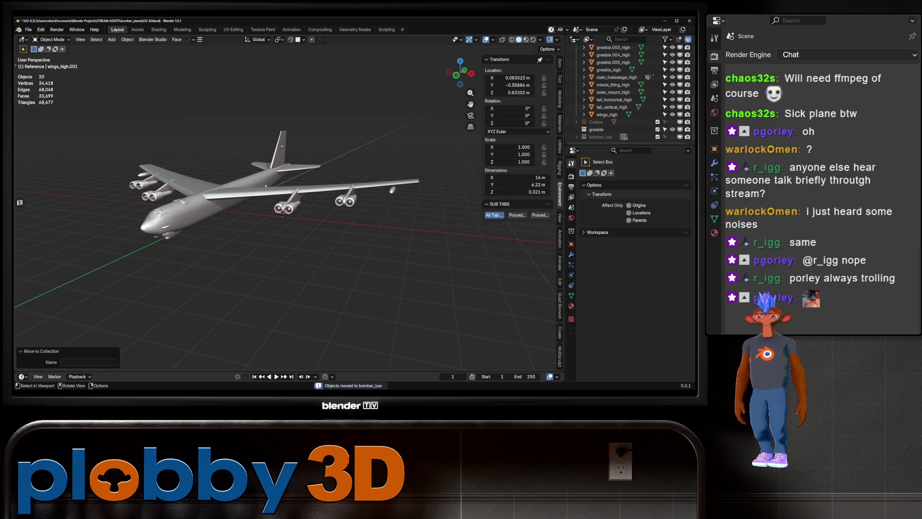
- Toggle bomber_low visibility off and on, then reveal the selected duplicates in the Outliner
scroll("down", 3)
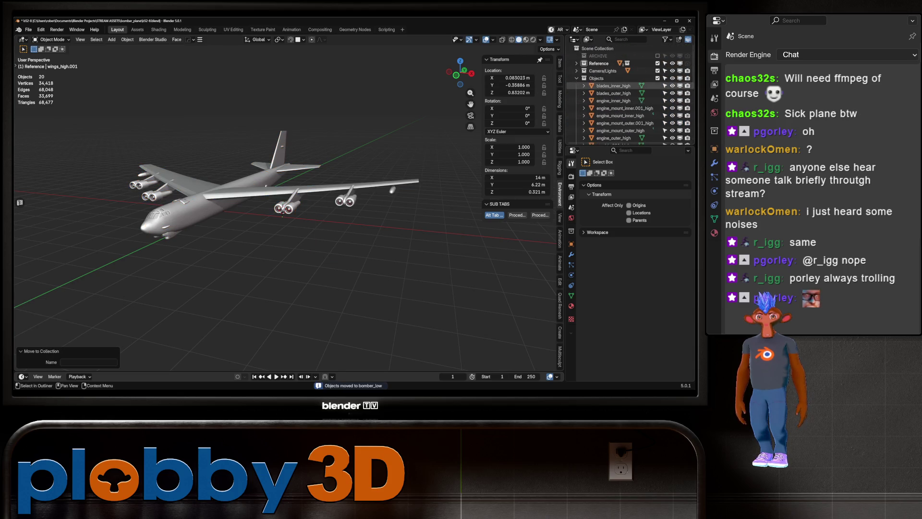
left_click(672, 137)
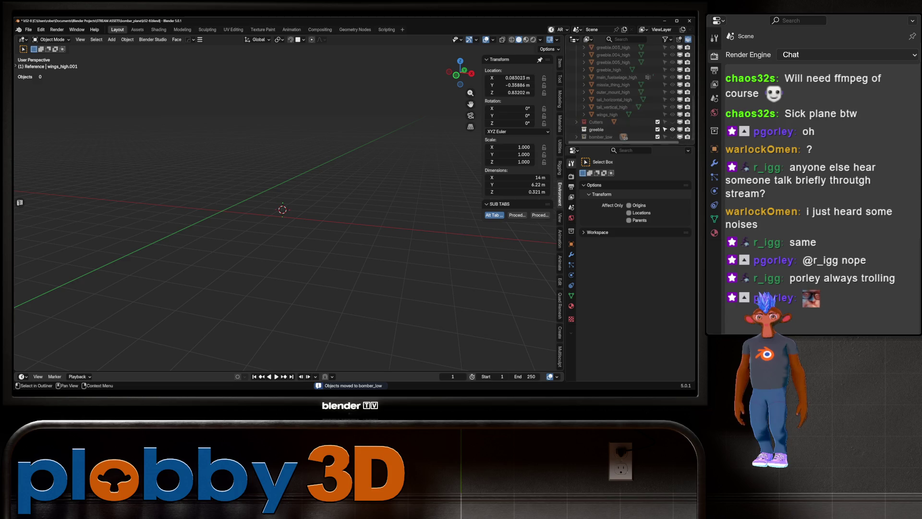
left_click(680, 136)
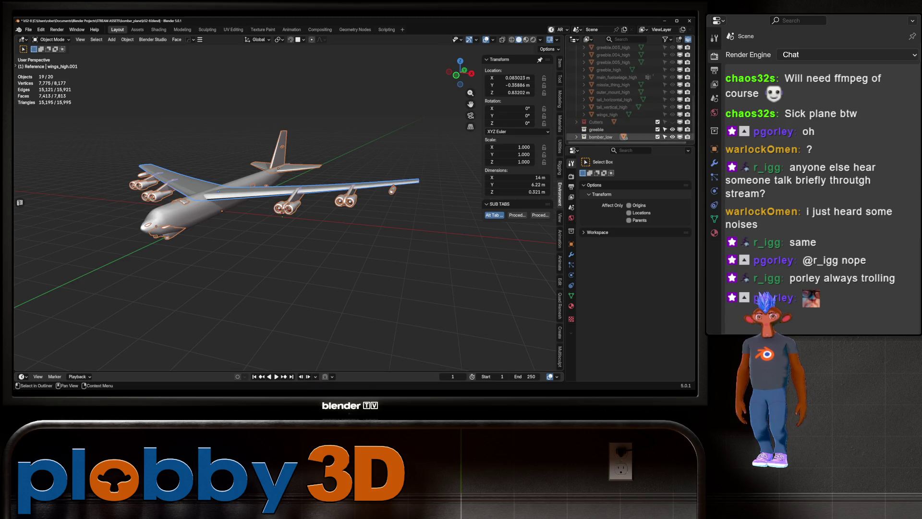
key("KP_Decimal")
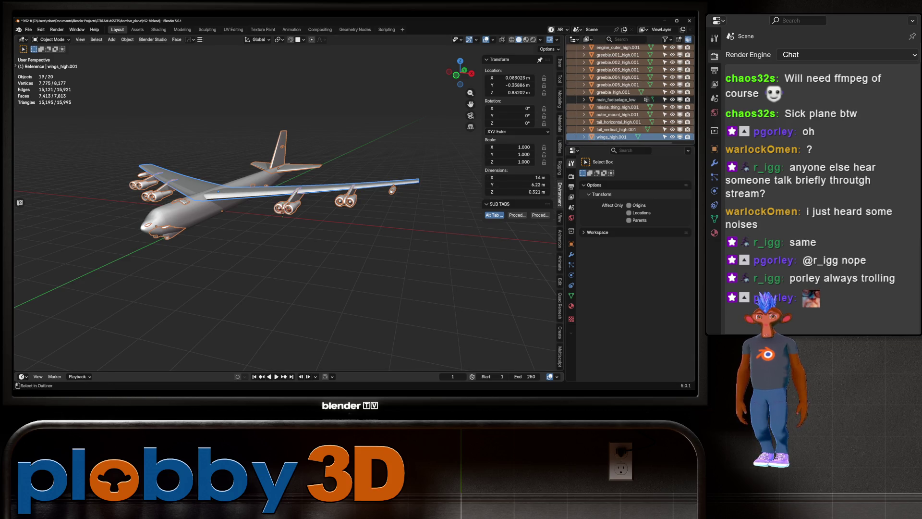
- Batch-rename the duplicates with Find/Replace, replacing '_high.001' with '_low'
key("ctrl+F2")
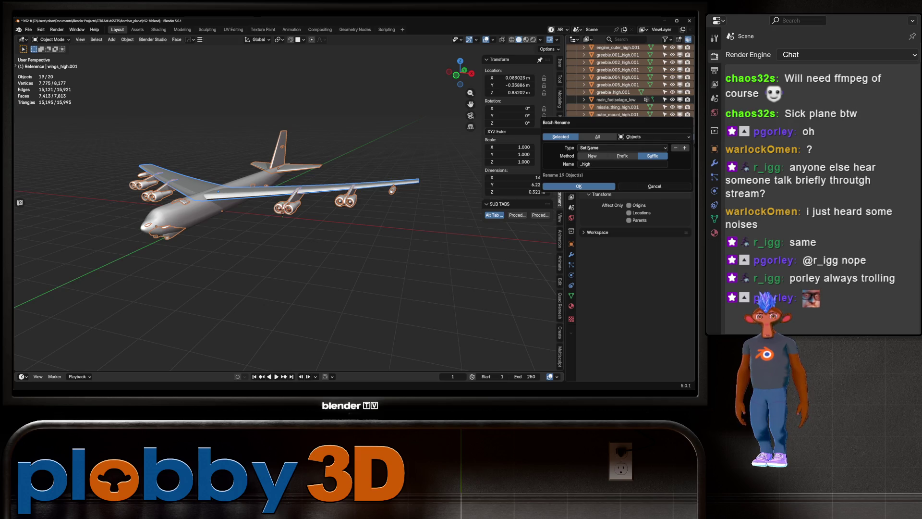
left_click(622, 147)
left_click(622, 156)
left_click(620, 156)
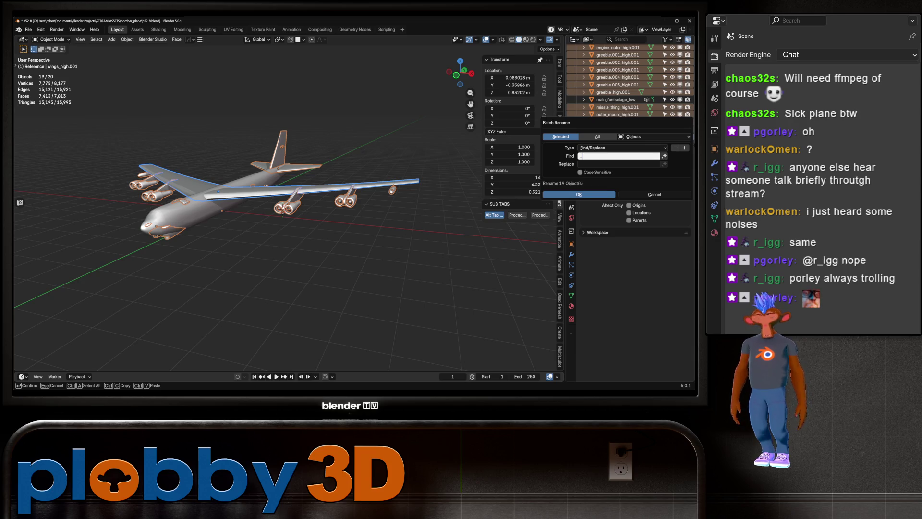
type("_high.")
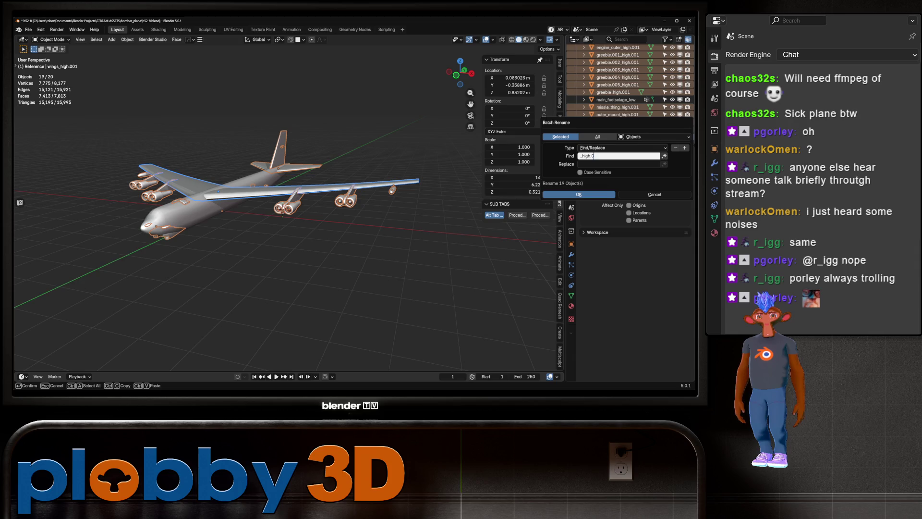
type("001")
key("Tab")
type("_low")
key("Return")
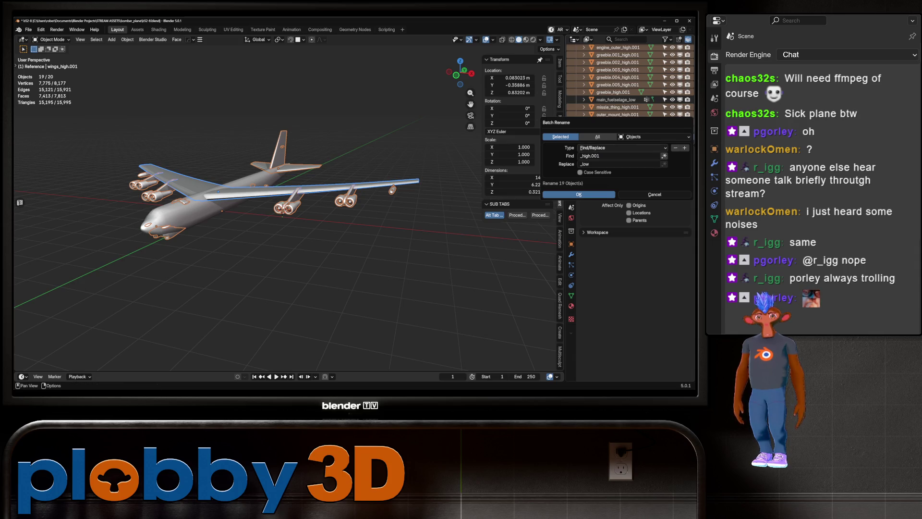
key("Return")
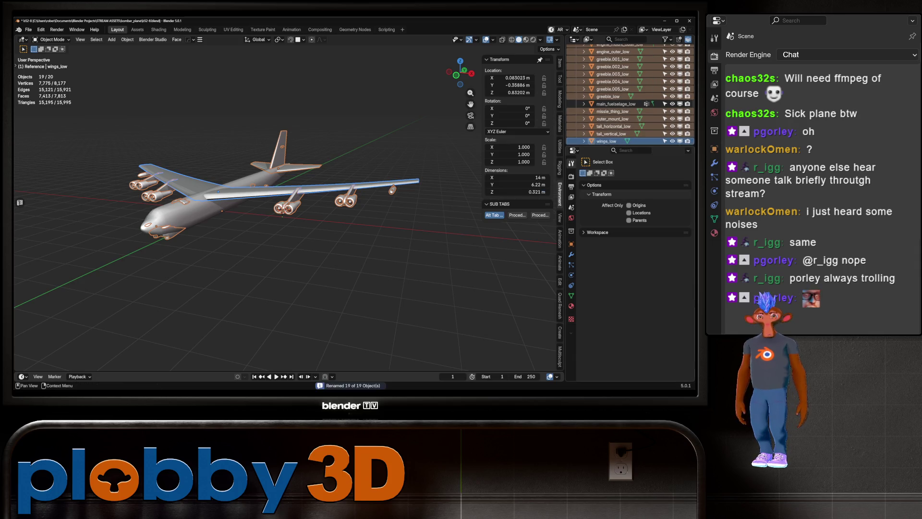
- Select all objects and enter Edit Mode
scroll("up", 3)
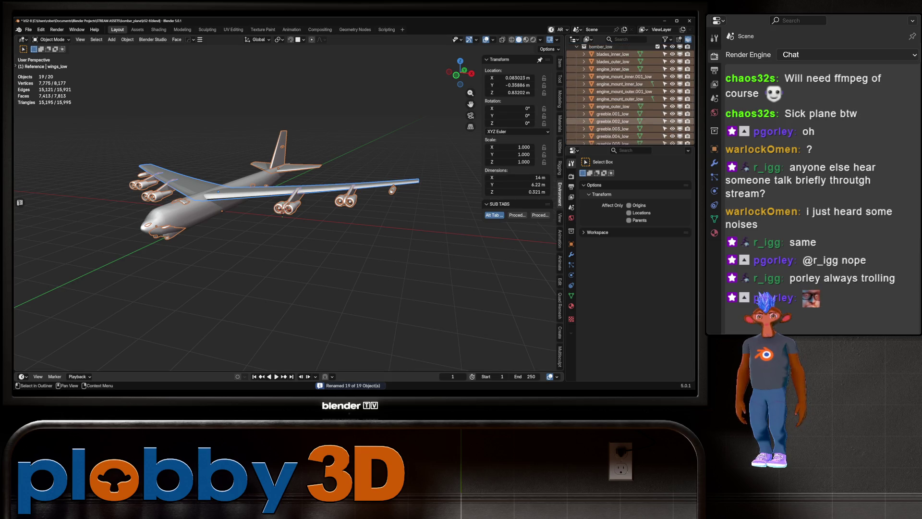
scroll("up", 3)
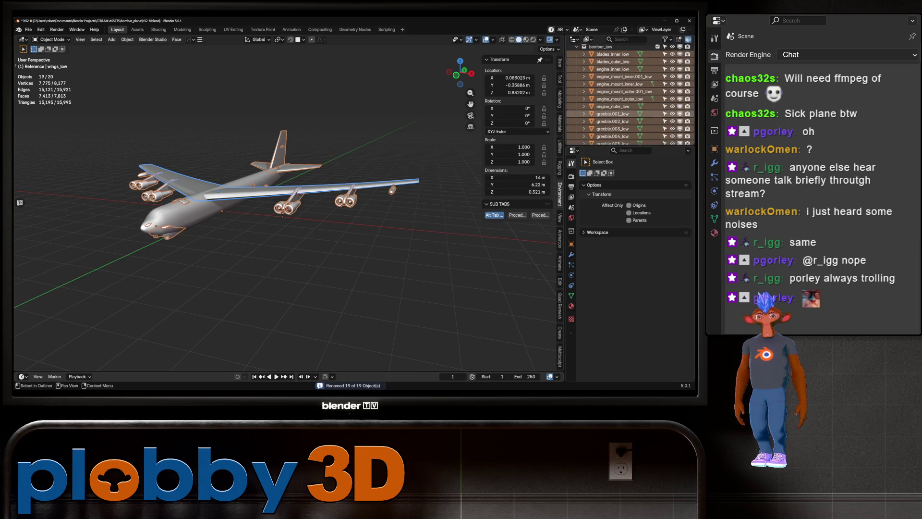
scroll("down", 3)
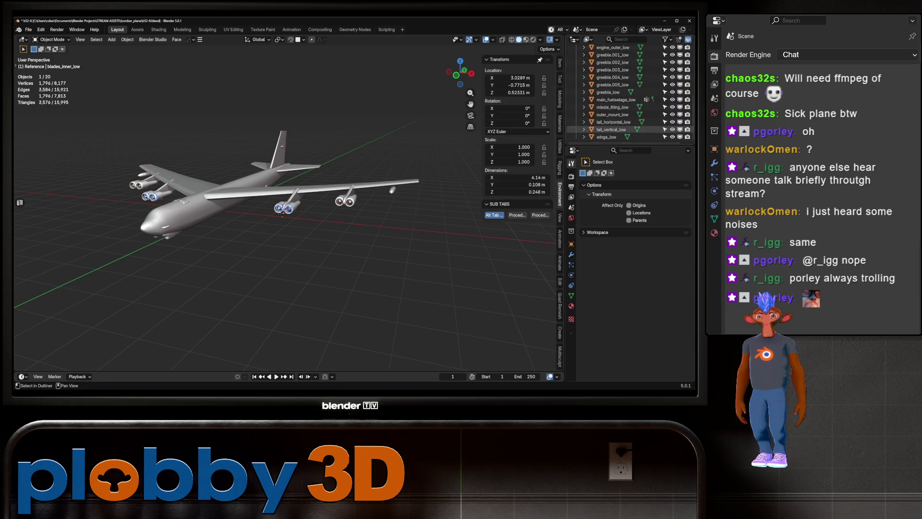
key("a")
key("Tab")
- In the UV Editing workspace, pack the UVs, unwrap them Conformal, and repack
key("a")
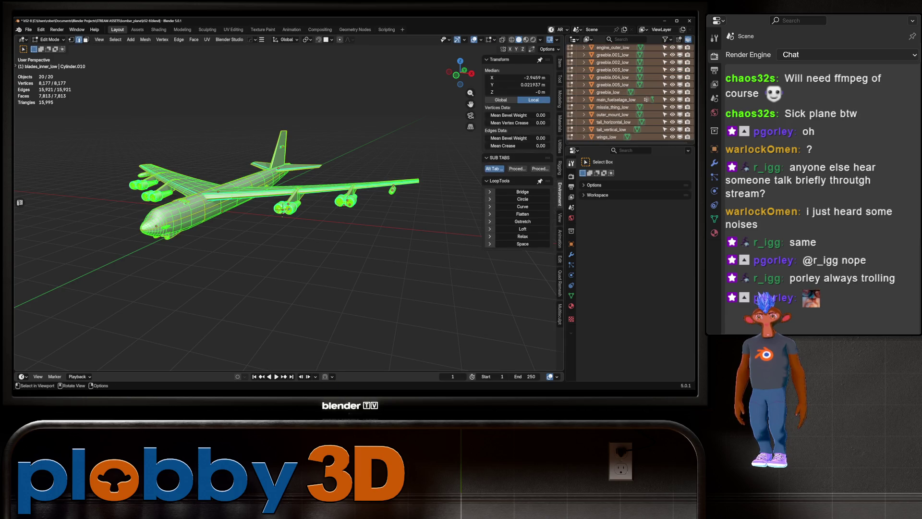
left_click(233, 29)
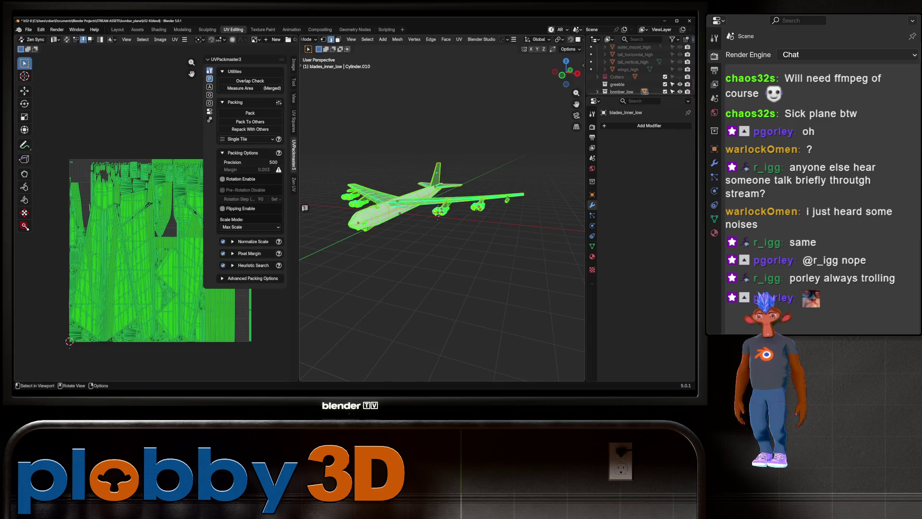
left_click(250, 113)
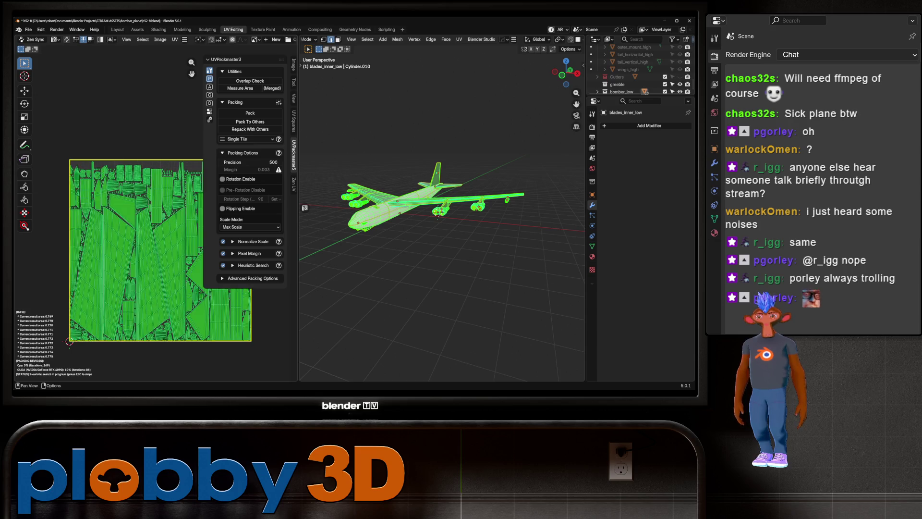
key("Escape")
key("u")
key("Return")
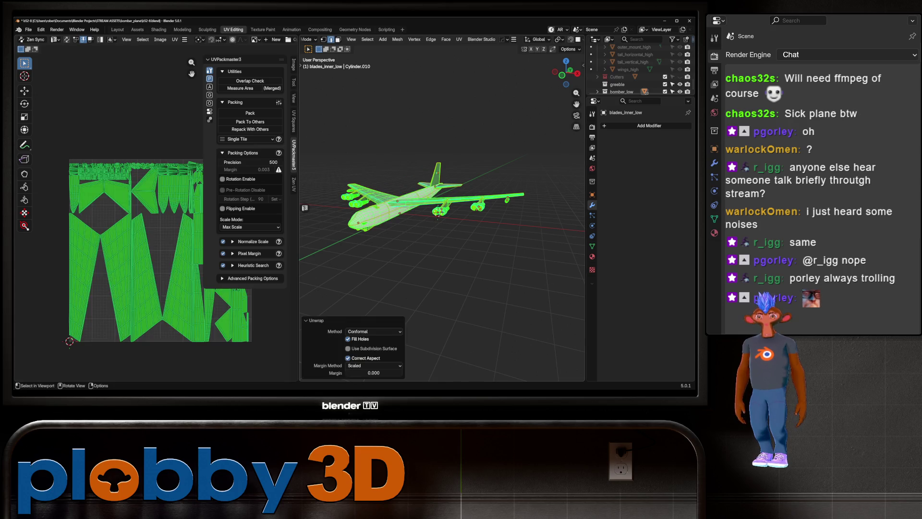
left_click(250, 129)
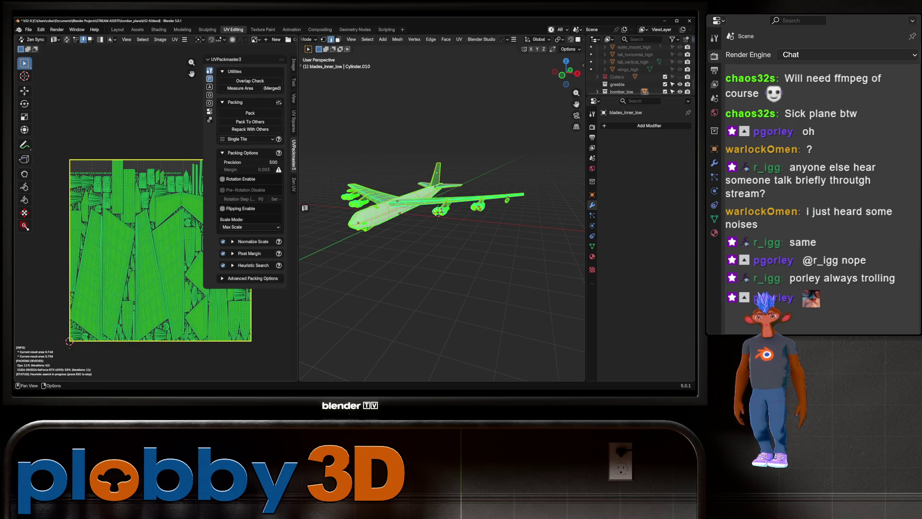
key("Escape")
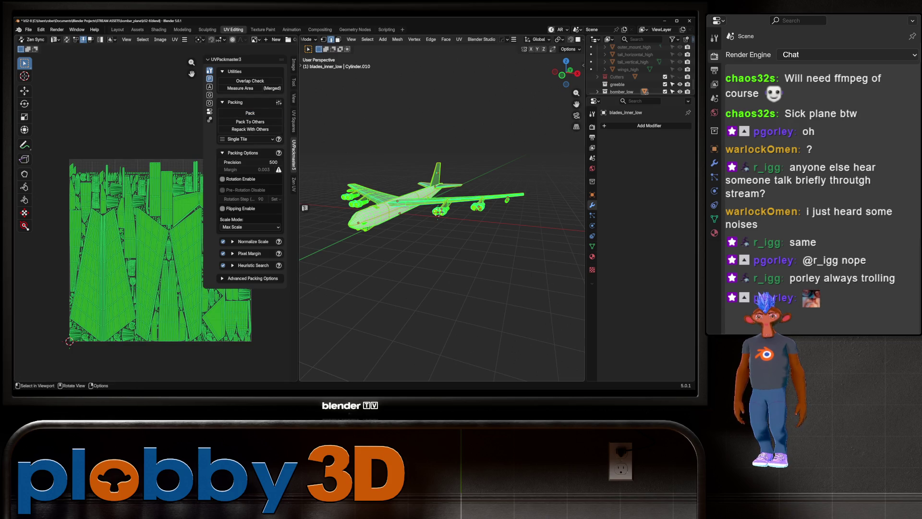
- Save b52-8.blend, unwrap Conformal again, and enable rotation for packing
key("ctrl+s")
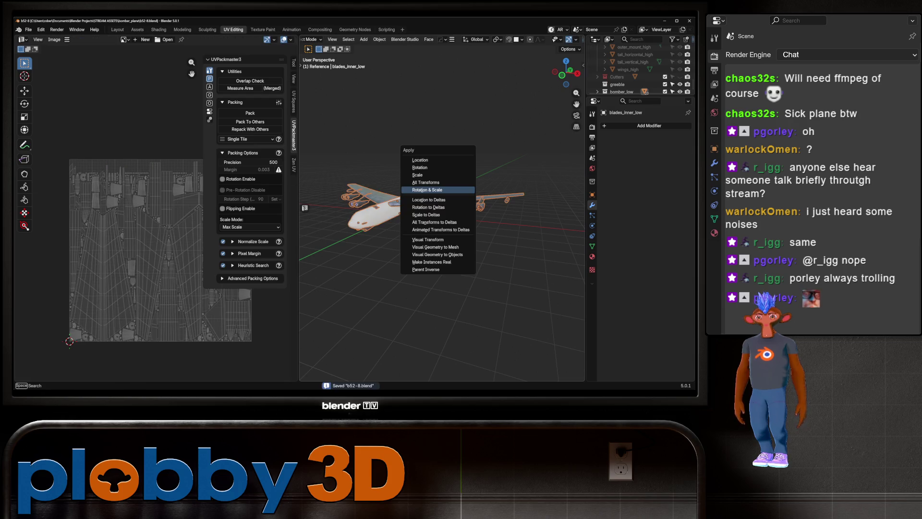
key("u")
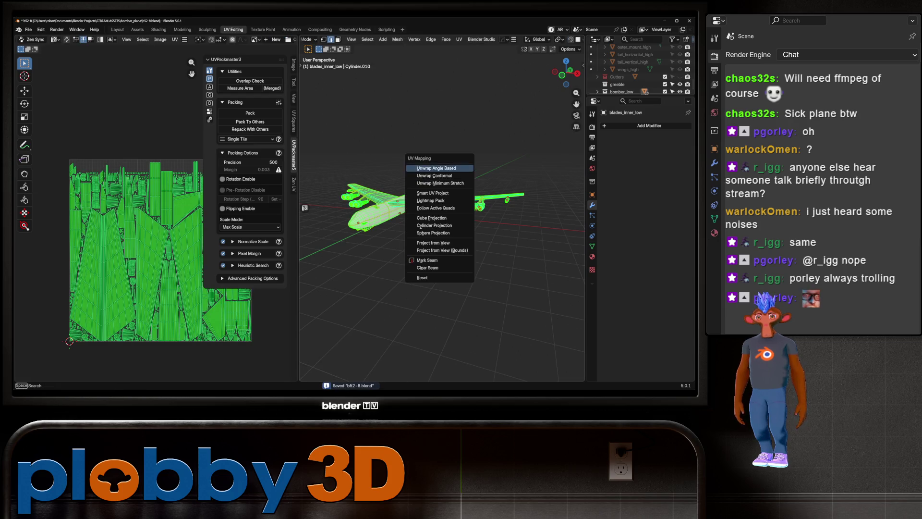
left_click(440, 175)
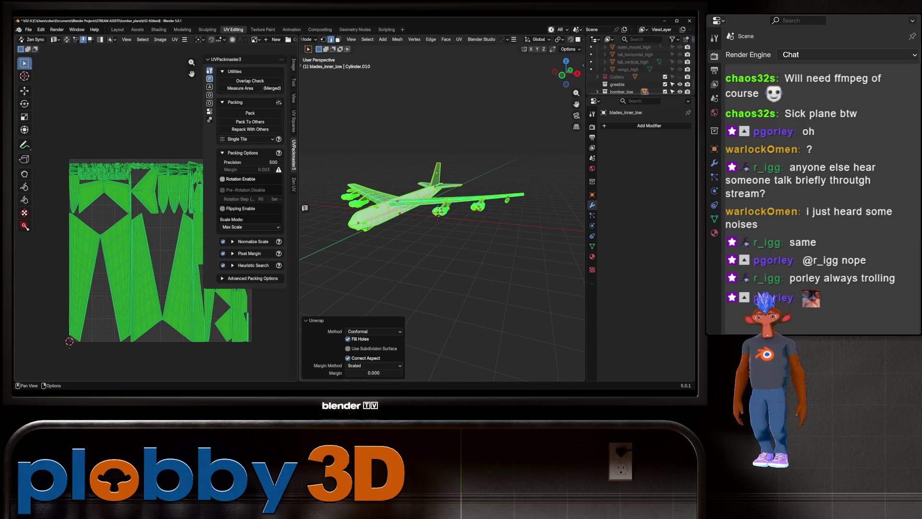
left_click(222, 179)
- Repack the conformal UV islands with rotation enabled, stopping the search once the tile is tightly filled
left_click(250, 112)
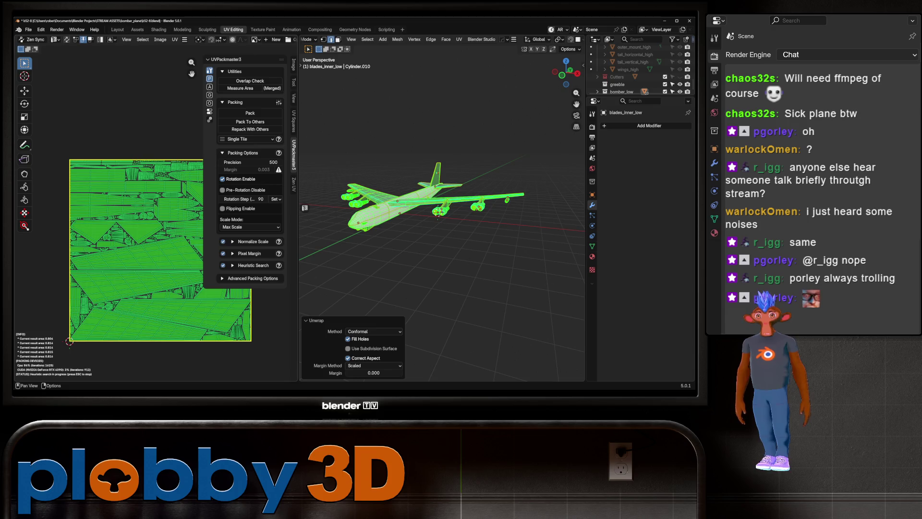
scroll("up", 3)
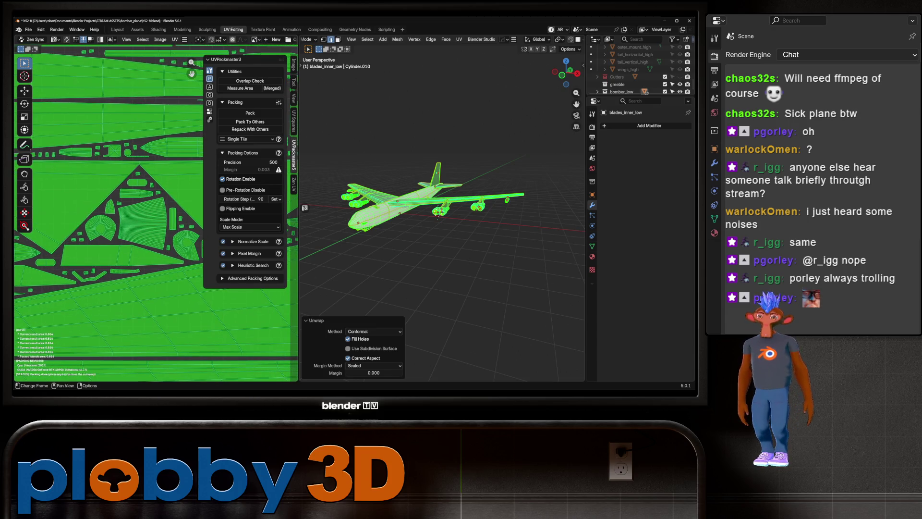
key("Escape")
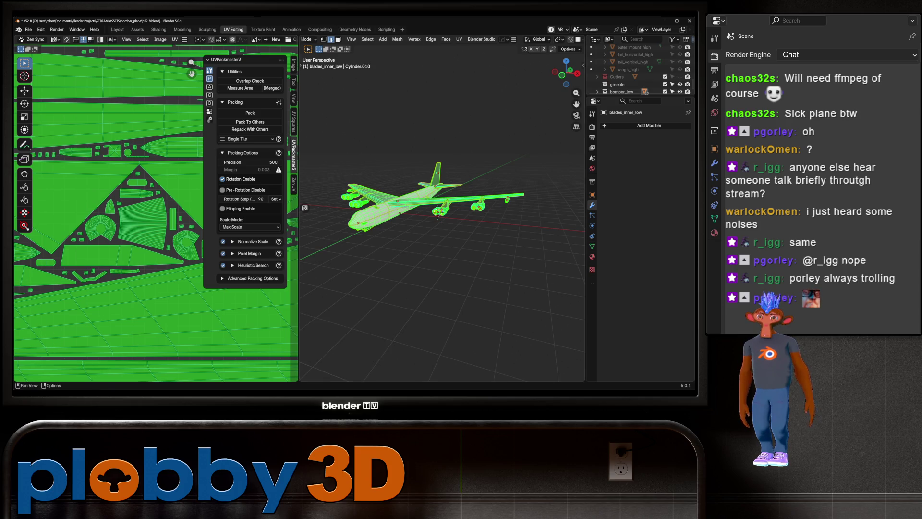
- Turn on UVPackmaster's 5 px Pixel Margin with a 2K (2048) texture size and repack the islands
left_click(232, 253)
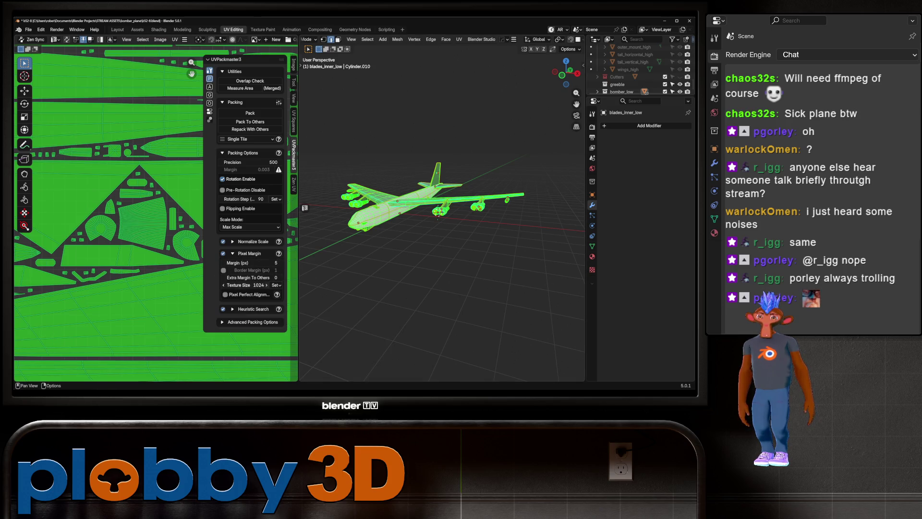
left_click(276, 285)
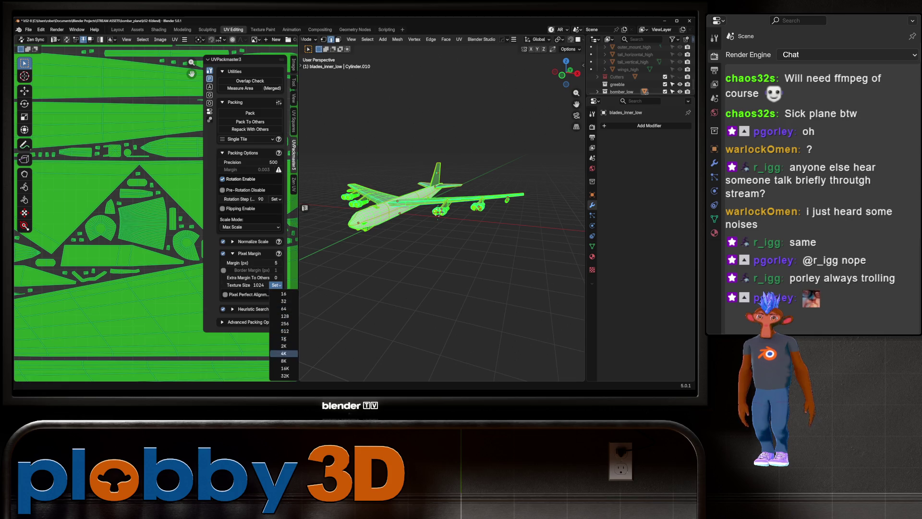
left_click(284, 346)
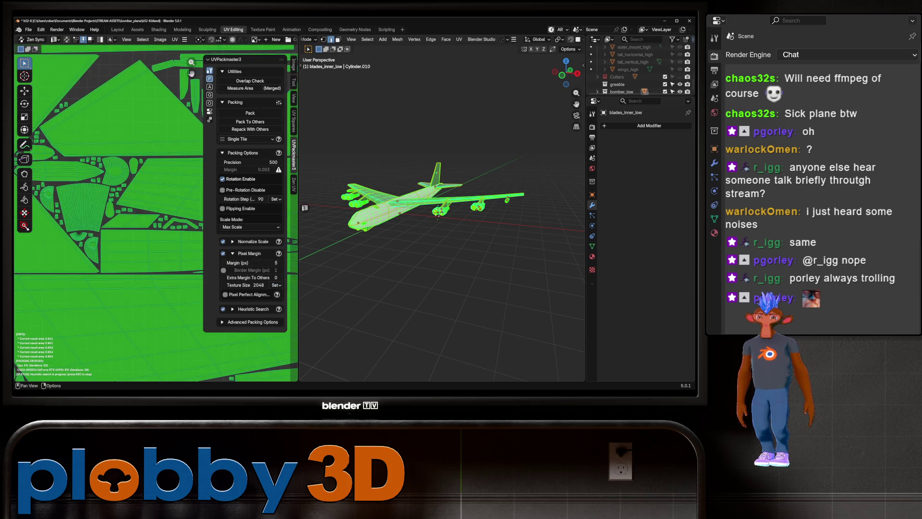
scroll("down", 3)
scroll("up", 3)
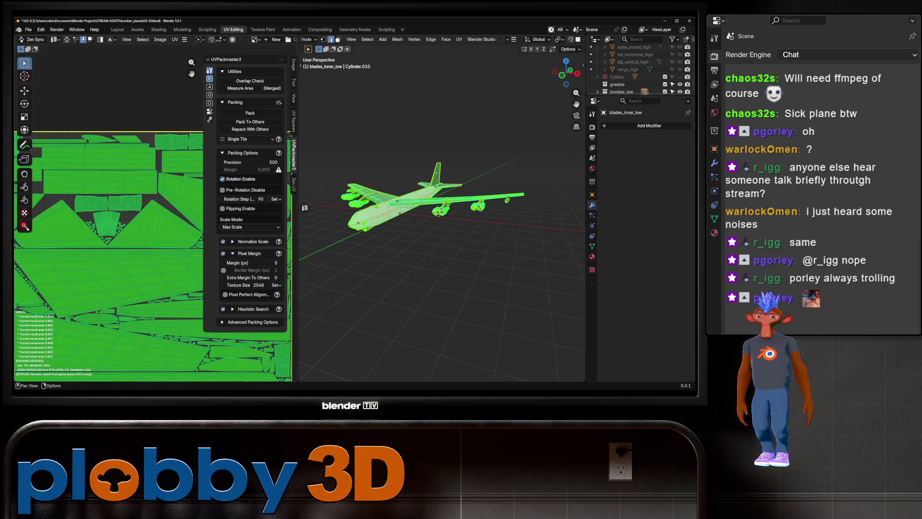
scroll("down", 3)
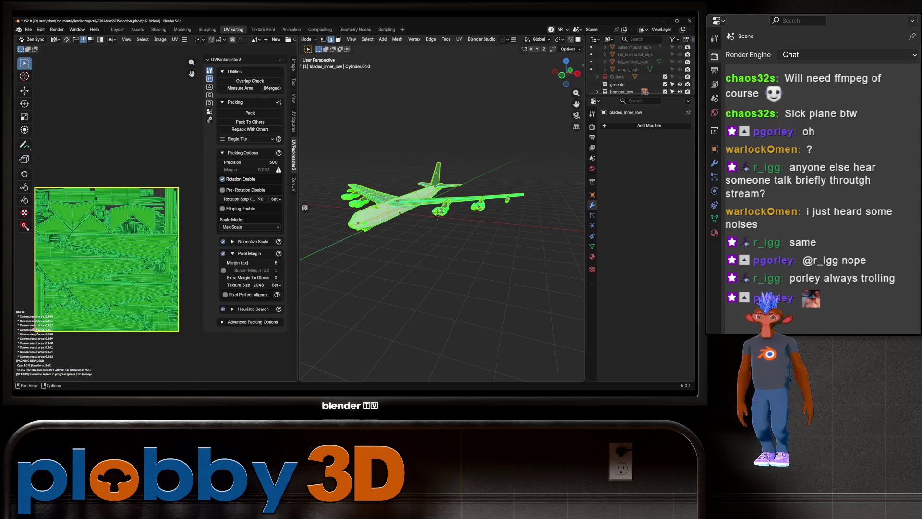
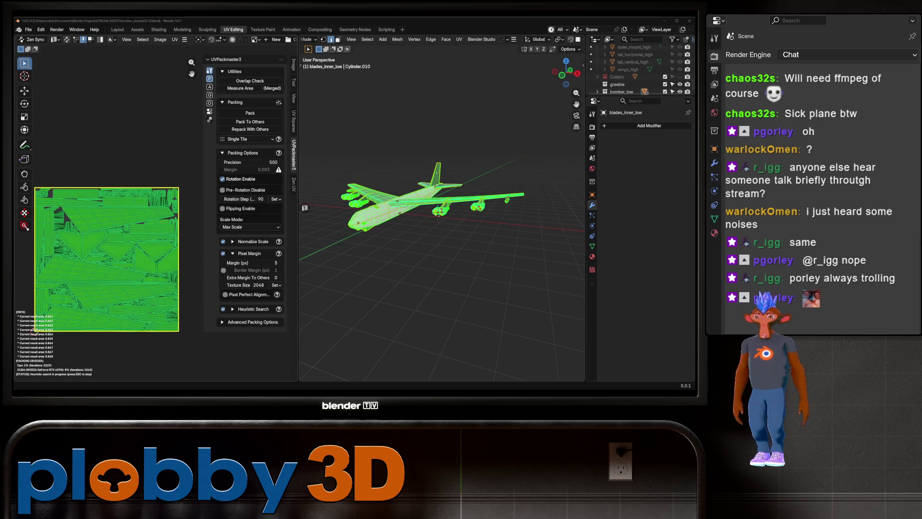
- Stop UVPackmaster's heuristic search, keeping the current packed UV layout
scroll("up", 3)
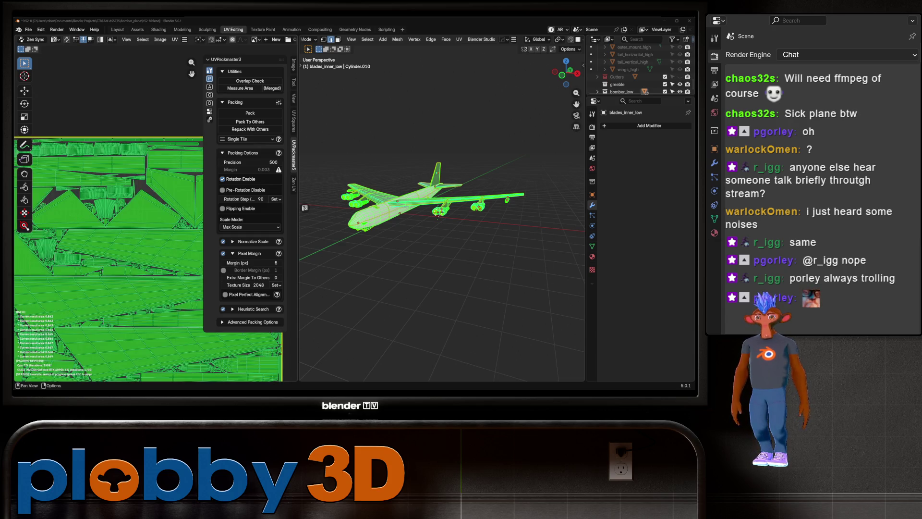
scroll("down", 3)
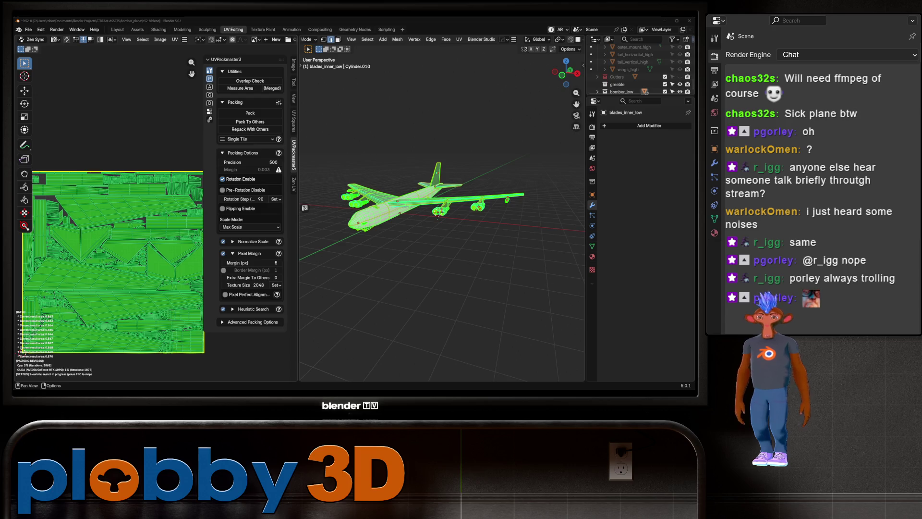
scroll("up", 3)
scroll("down", 3)
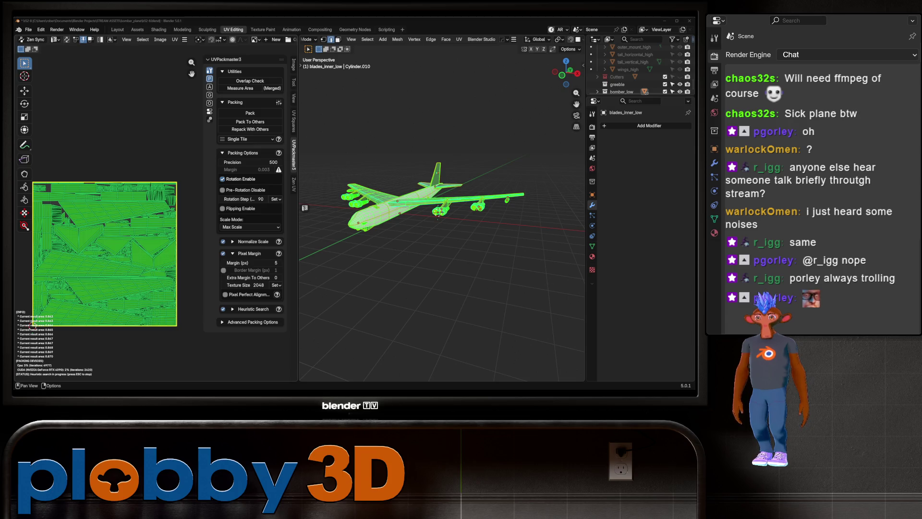
scroll("up", 3)
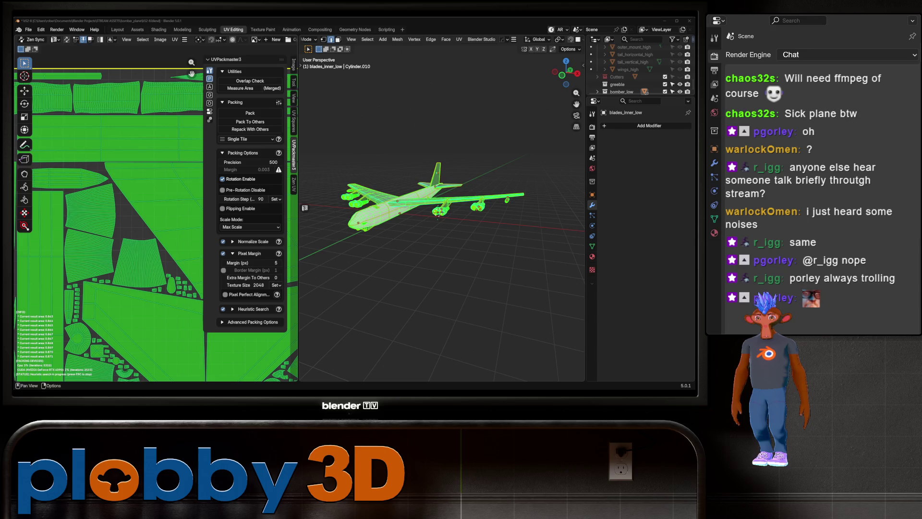
scroll("down", 3)
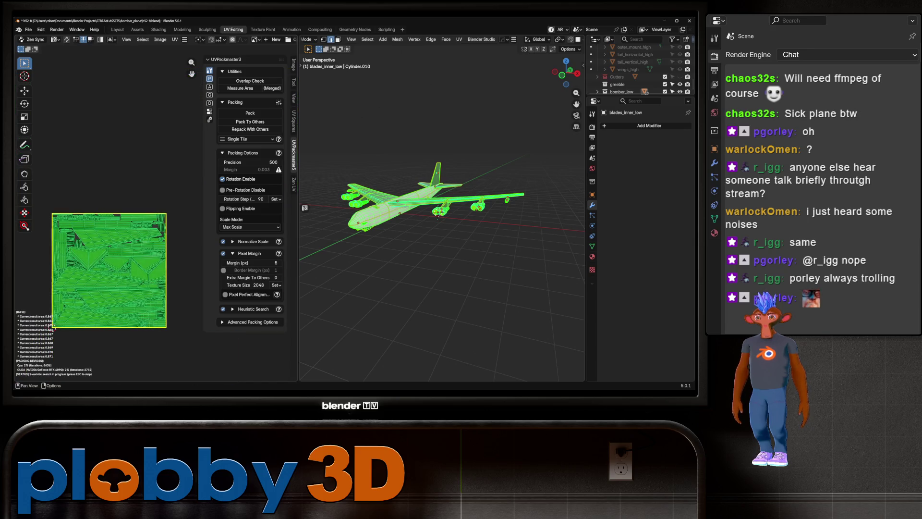
scroll("up", 3)
scroll("down", 3)
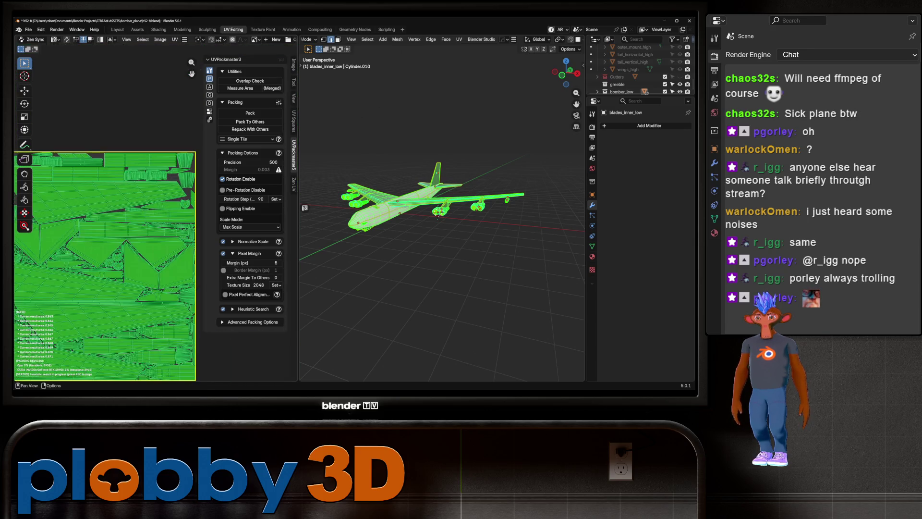
scroll("up", 3)
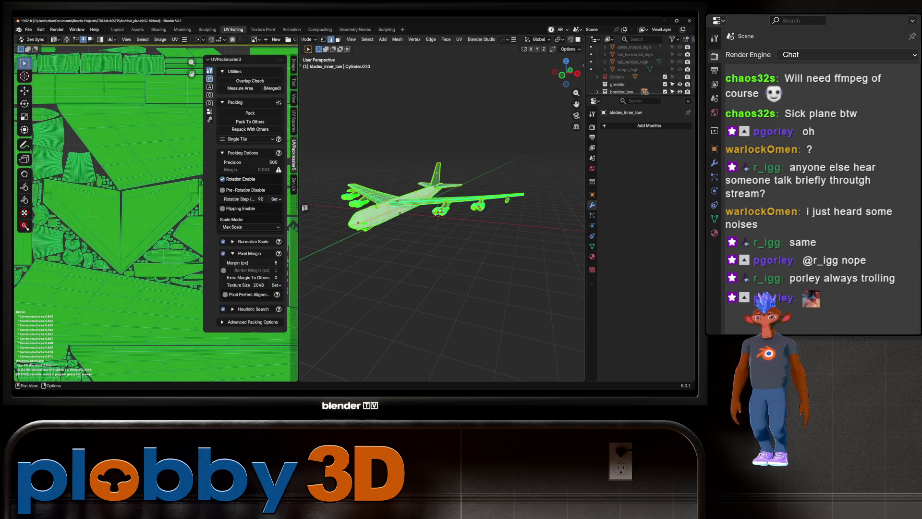
scroll("down", 3)
scroll("up", 3)
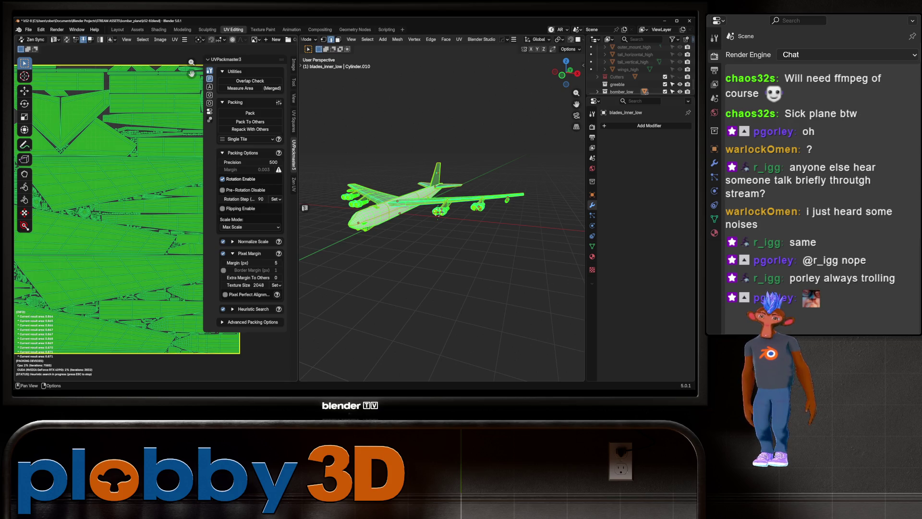
key("Escape")
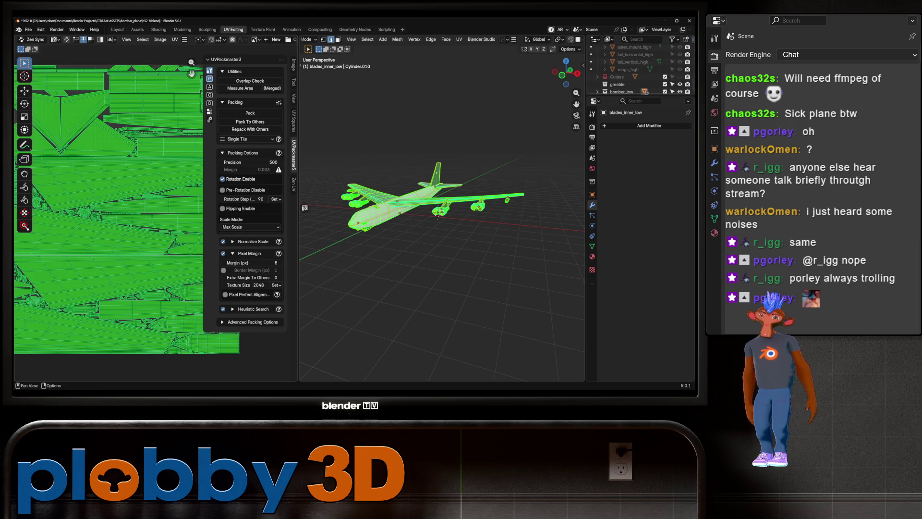
- Confirm no UV islands overlap, return to Layout, and save b52-8.blend
left_click(250, 81)
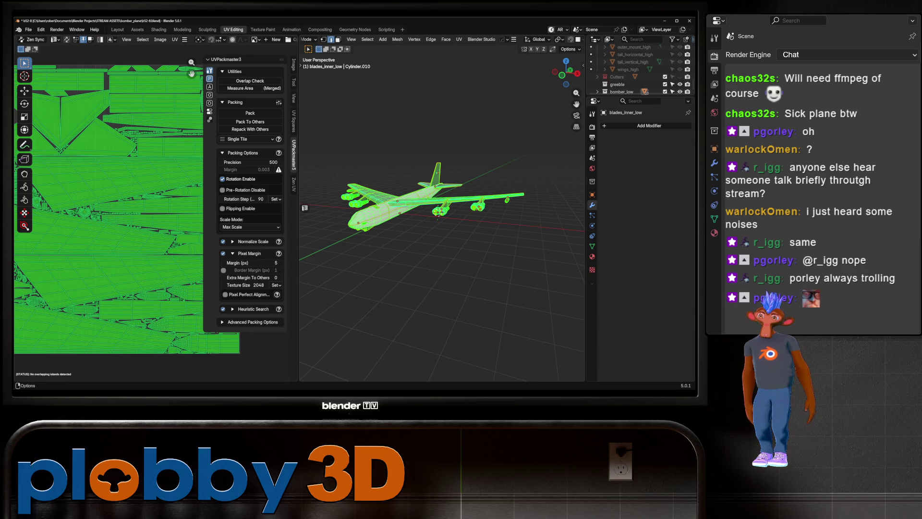
left_click(117, 29)
key("ctrl+s")
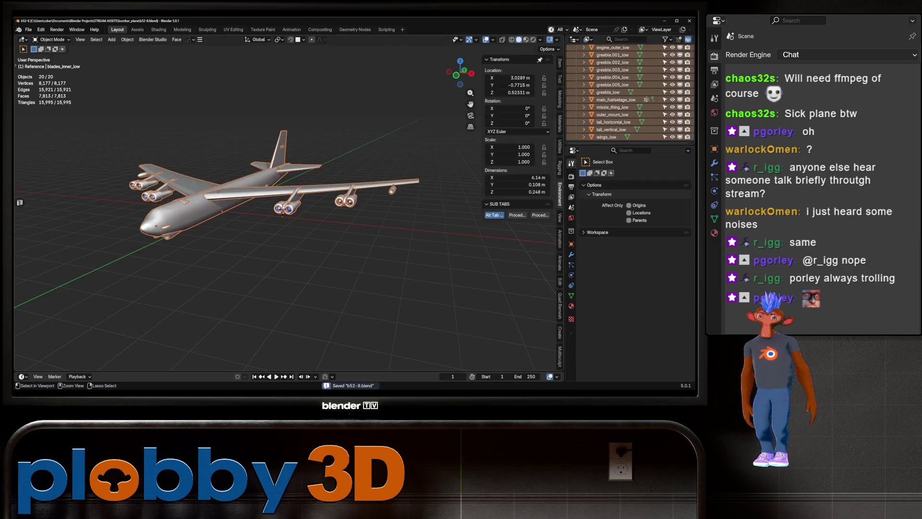
- Make the hidden Objects collection visible in the Outliner
scroll("up", 3)
scroll("up", 3)
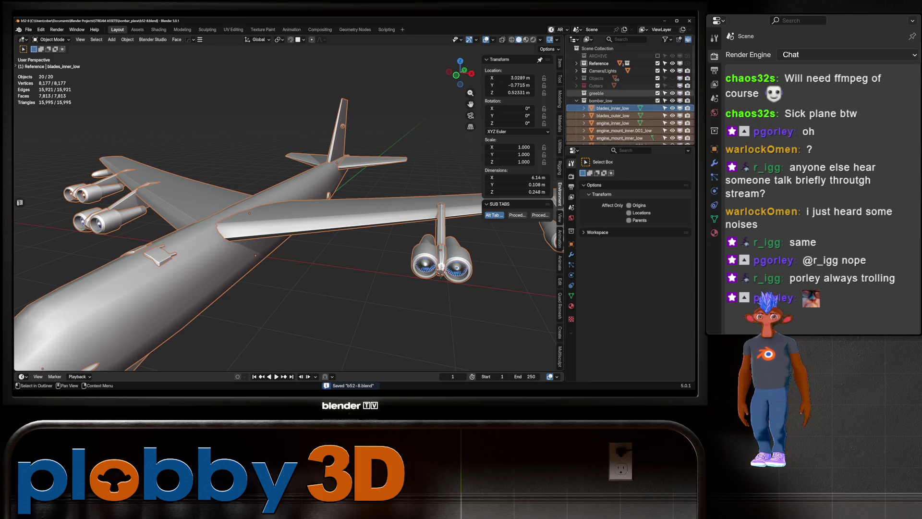
left_click(673, 79)
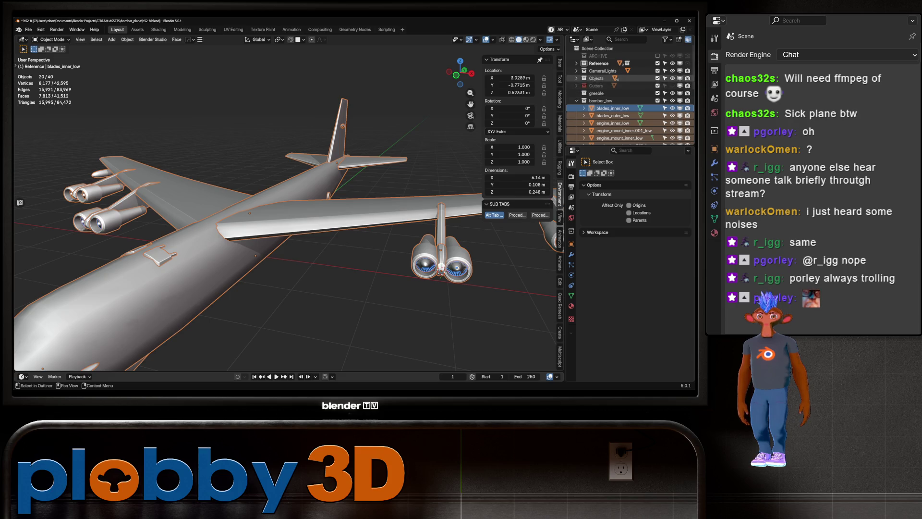
- Expand the SimpleBake panel in Render Properties
scroll("down", 3)
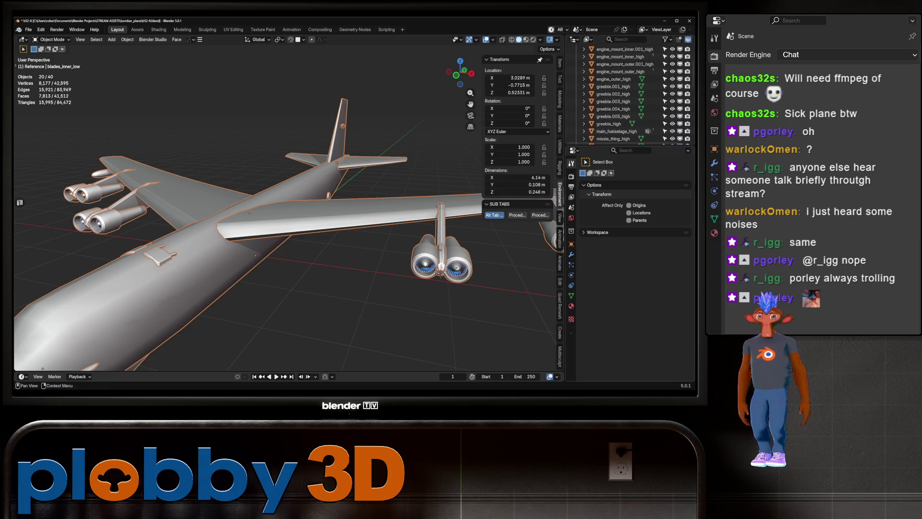
left_click(571, 186)
scroll("down", 3)
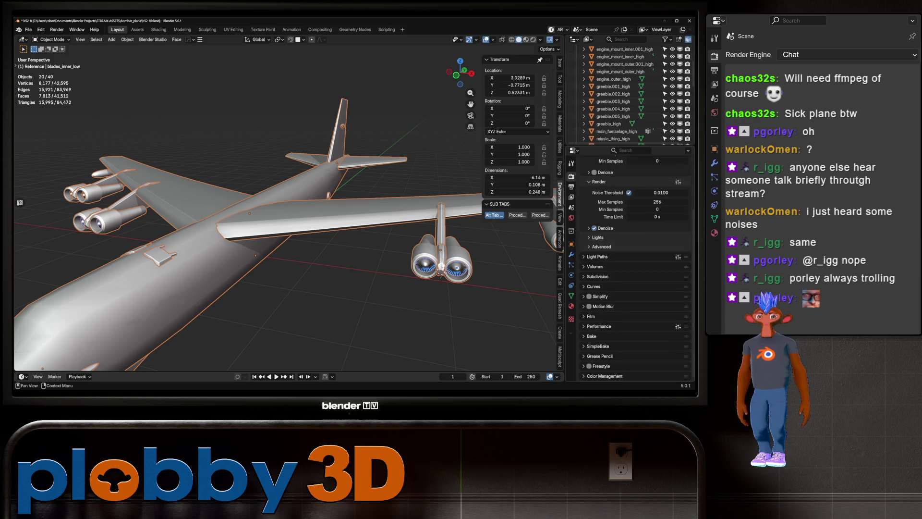
left_click(598, 346)
- Select the _low objects in the Outliner and show SimpleBake's Settings presets
scroll("down", 3)
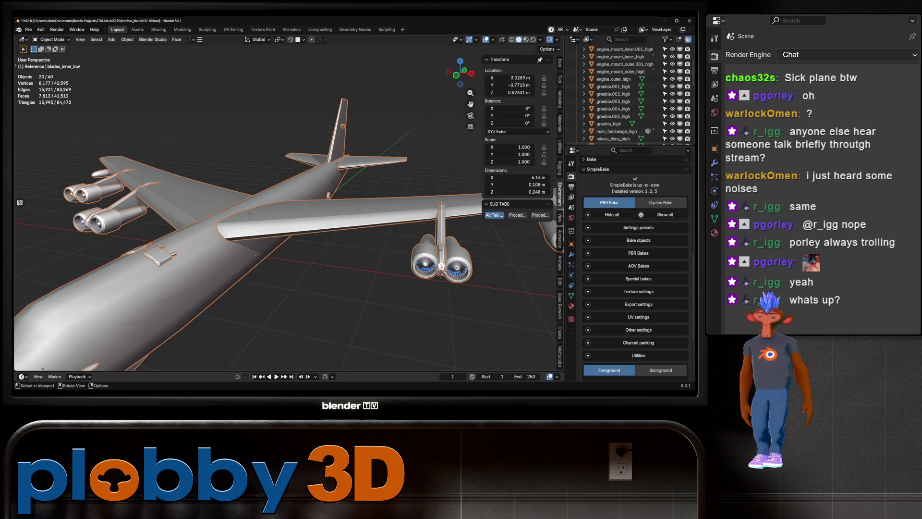
scroll("down", 3)
left_click_drag(354, 263, 367, 239)
scroll("up", 3)
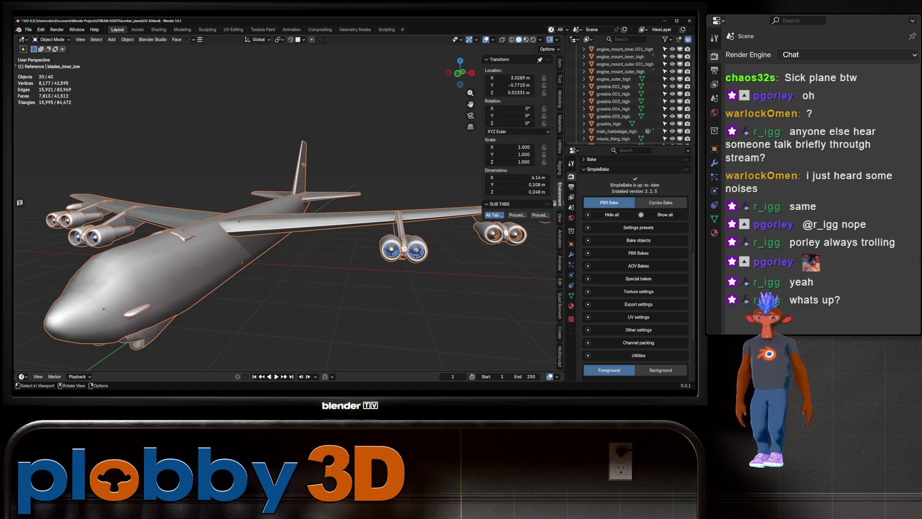
scroll("up", 3)
scroll("down", 3)
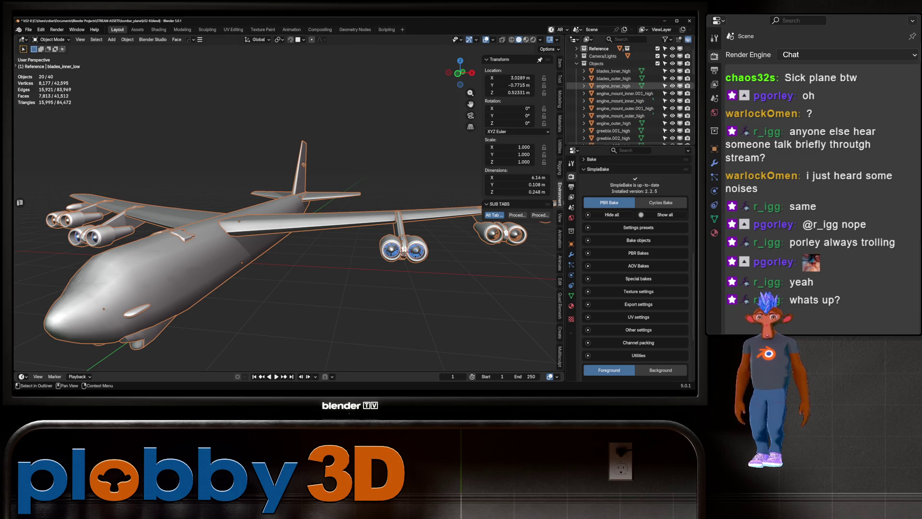
scroll("down", 3)
left_click_drag(620, 71, 619, 100)
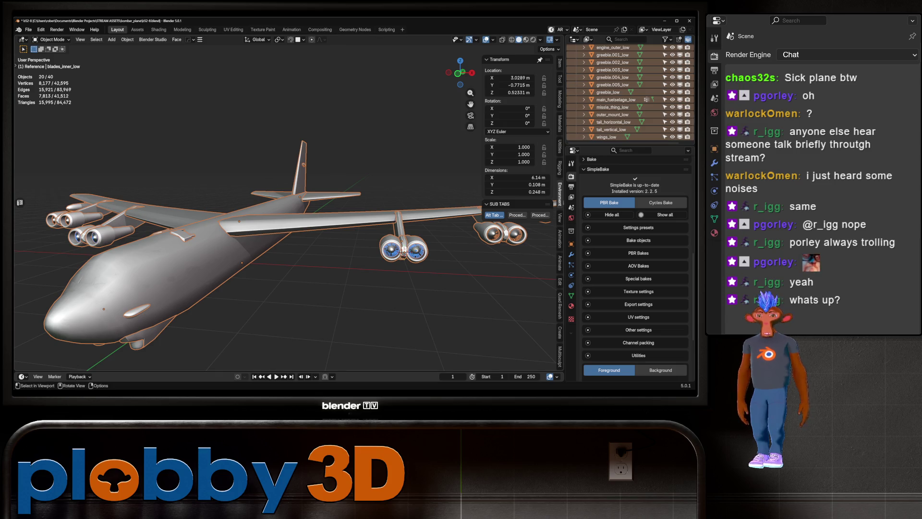
scroll("down", 3)
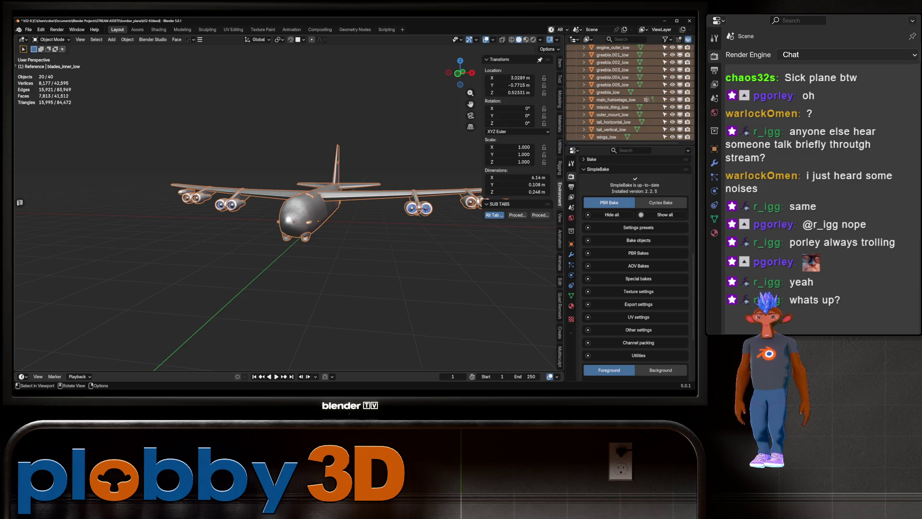
left_click(638, 227)
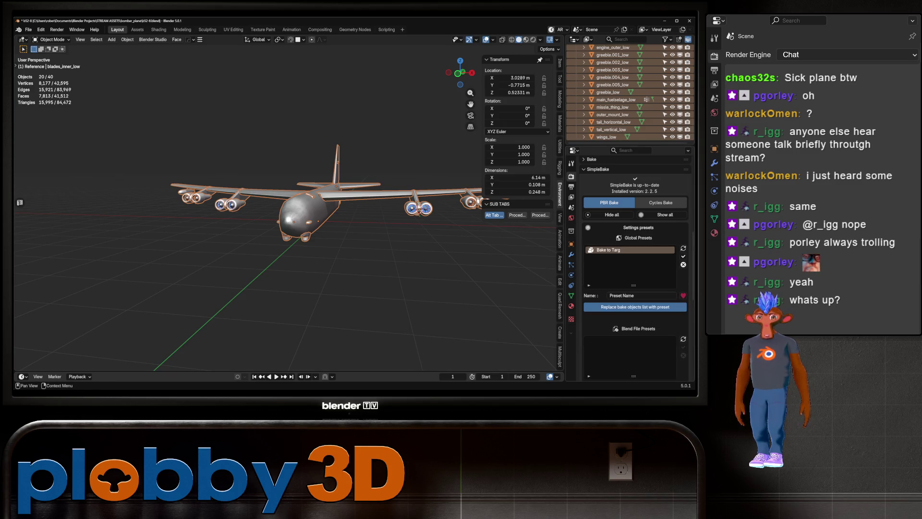
scroll("down", 3)
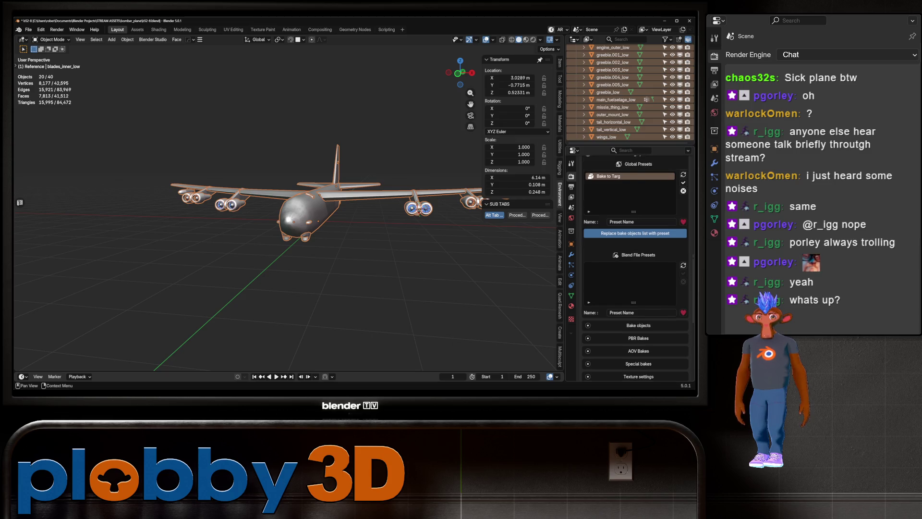
left_click(683, 212)
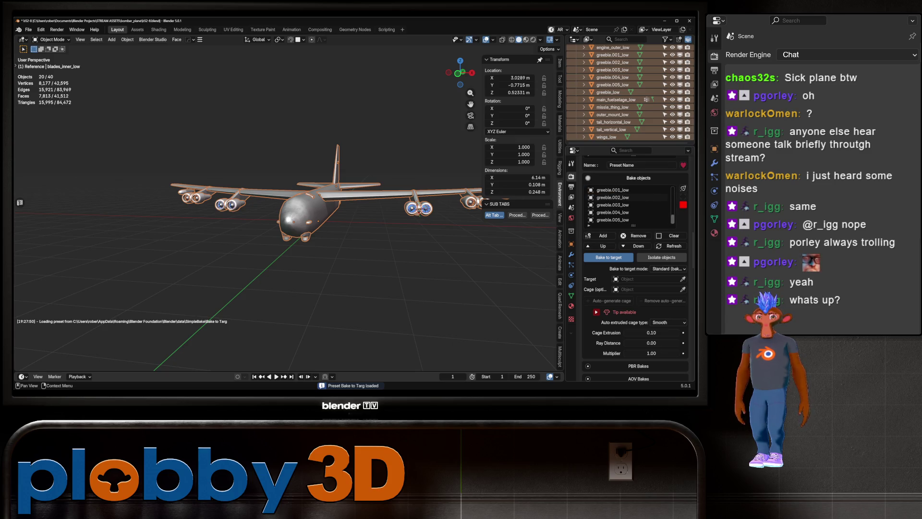
left_click(669, 269)
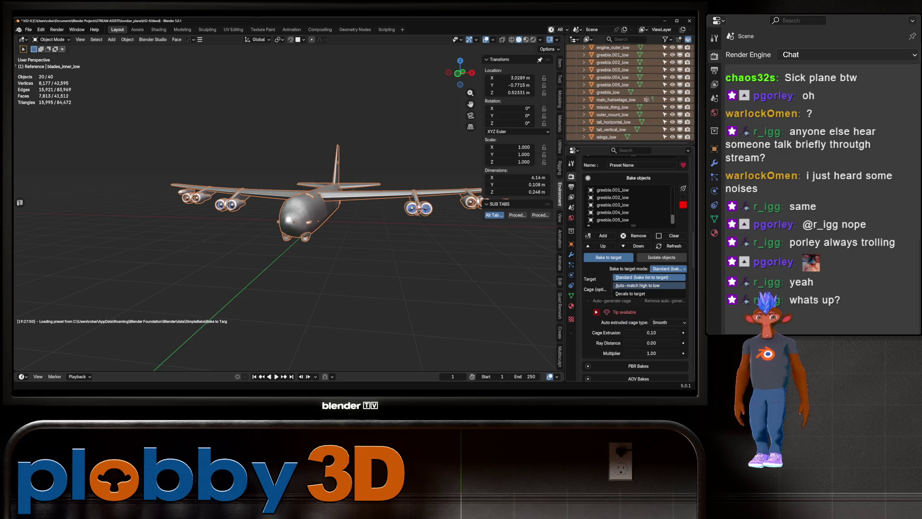
left_click(665, 280)
left_click(668, 279)
left_click(666, 288)
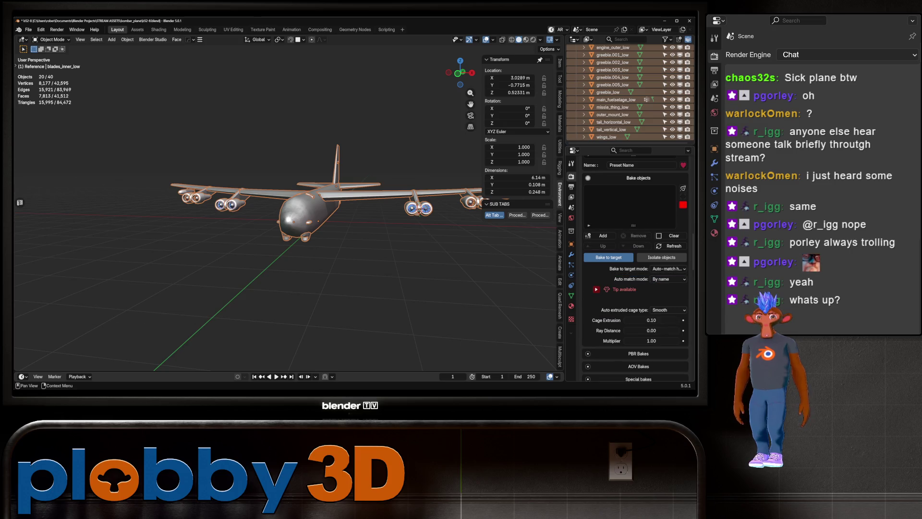
scroll("up", 3)
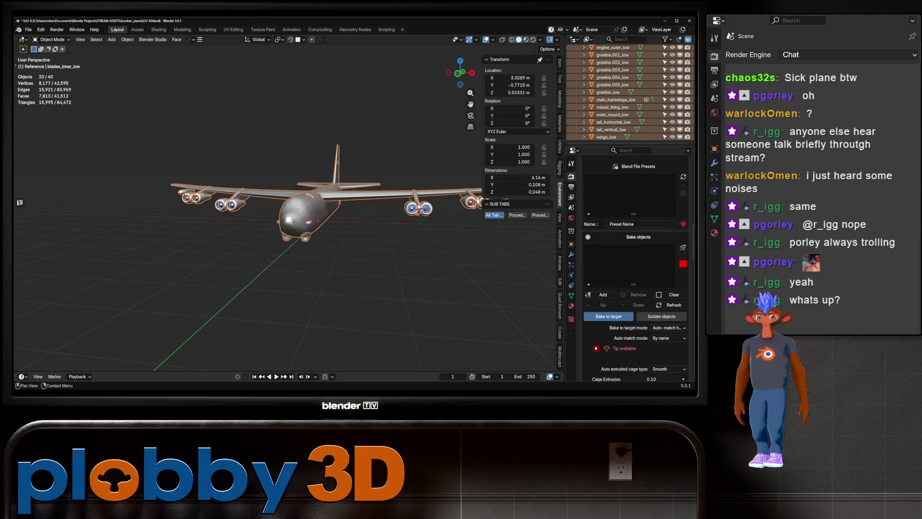
scroll("up", 3)
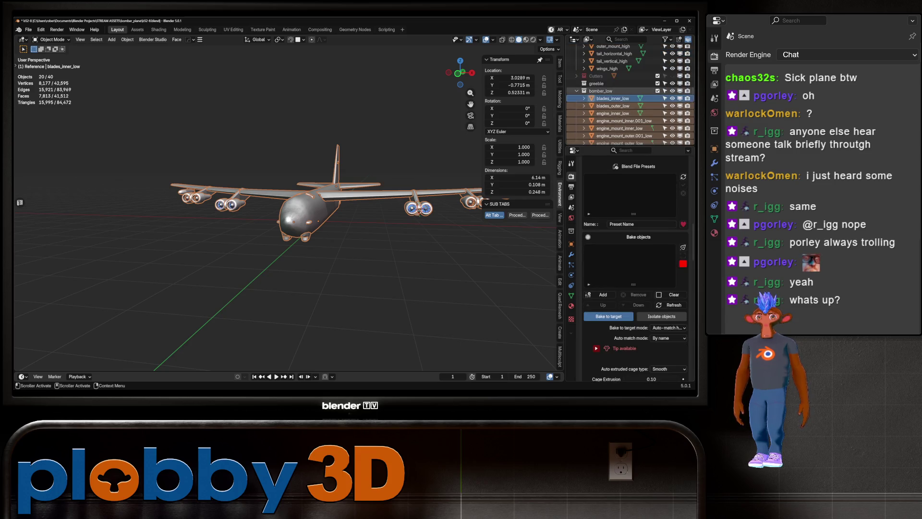
scroll("up", 3)
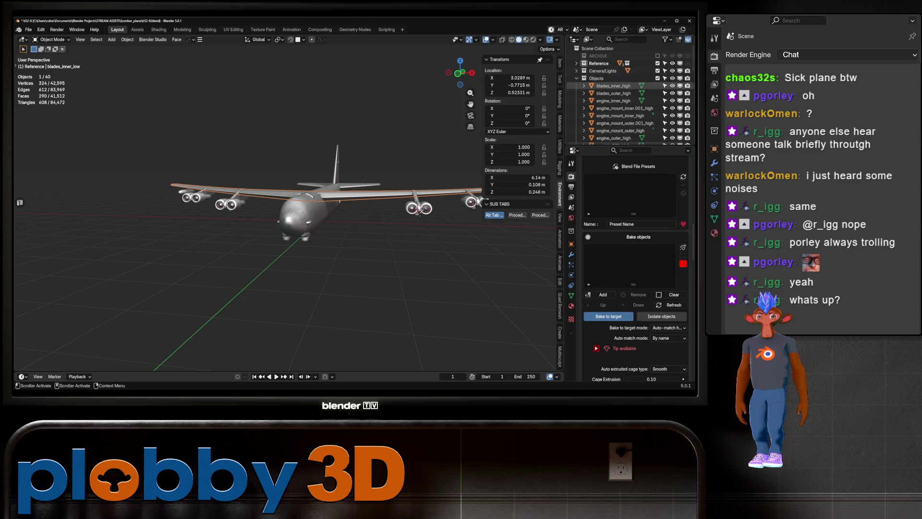
left_click(613, 93)
left_click_drag(613, 85, 613, 81)
left_click(601, 295)
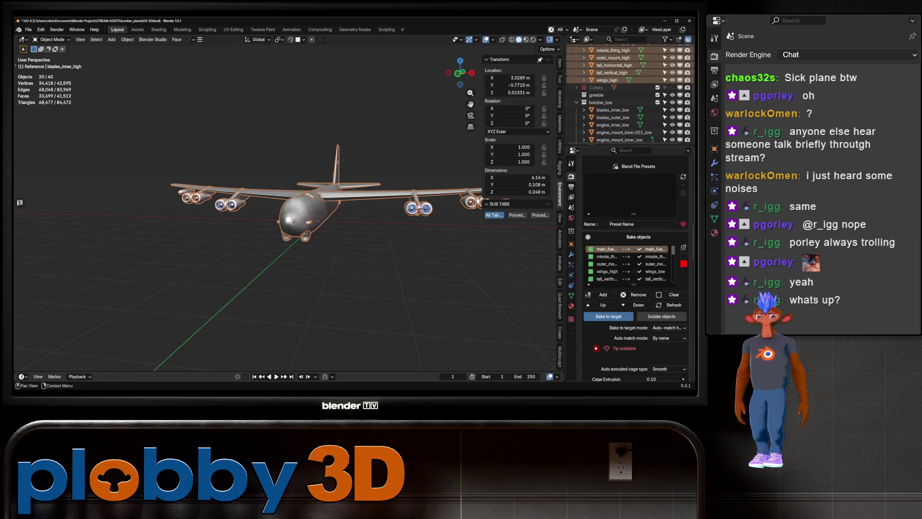
scroll("down", 3)
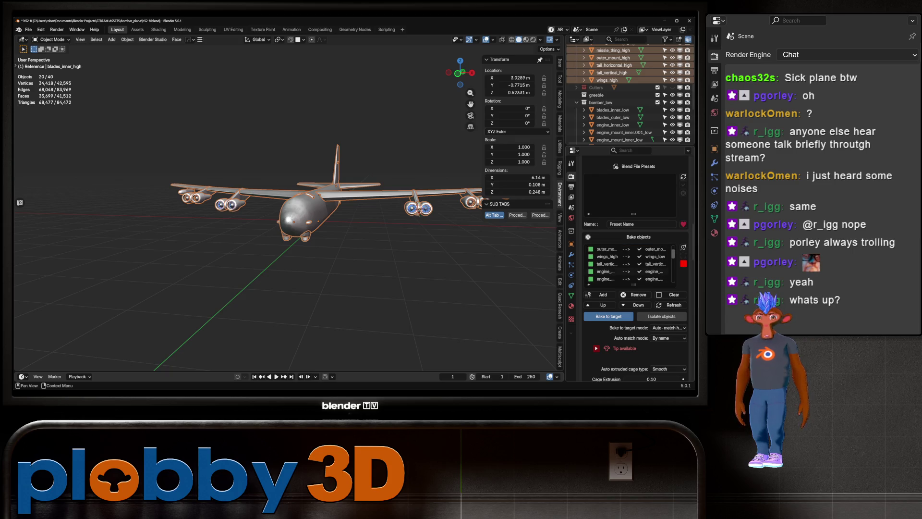
scroll("down", 3)
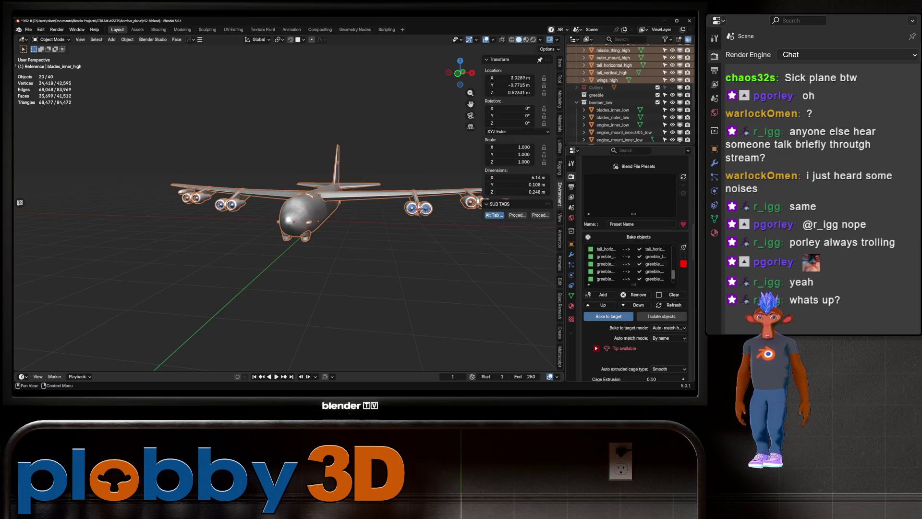
scroll("down", 3)
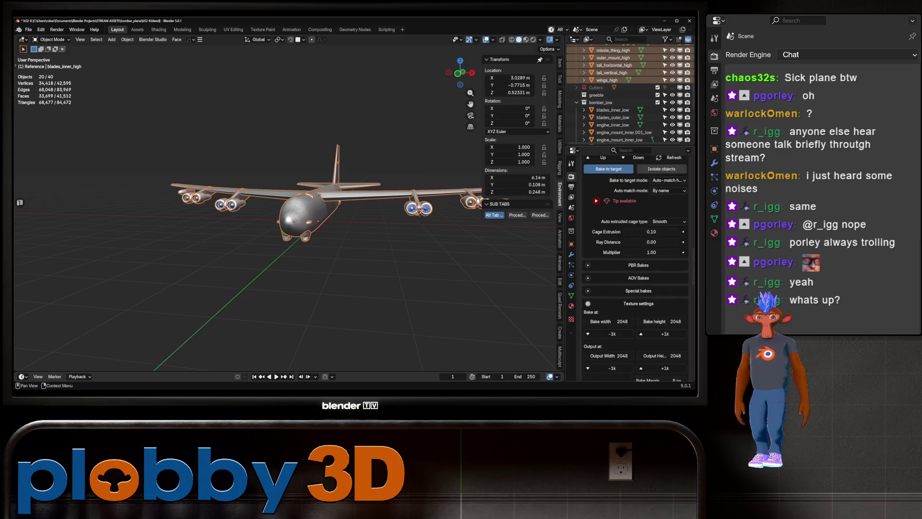
- Set SimpleBake's Cage Extrusion to 0
left_click(651, 173)
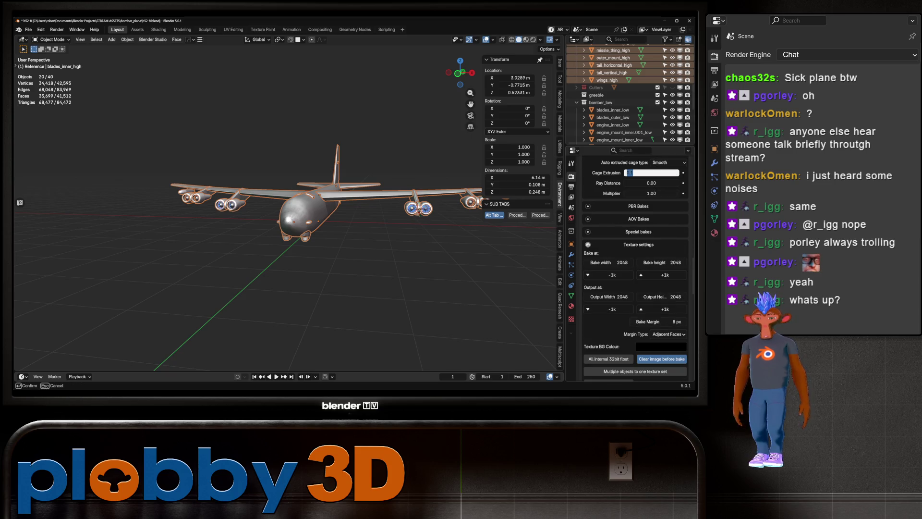
type("00")
key("Return")
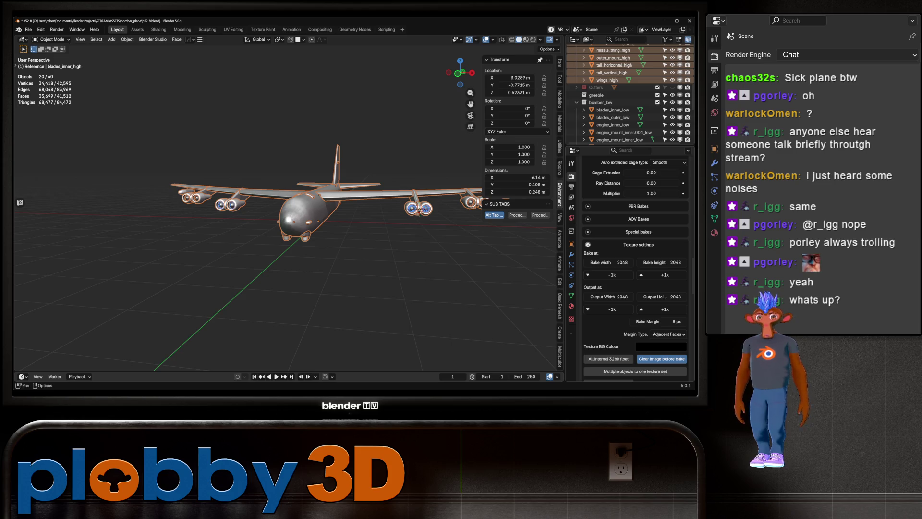
- Auto-detect PBR maps, then drop Emission, Emission Strength, Displacement, Bump and Transmission
left_click(638, 206)
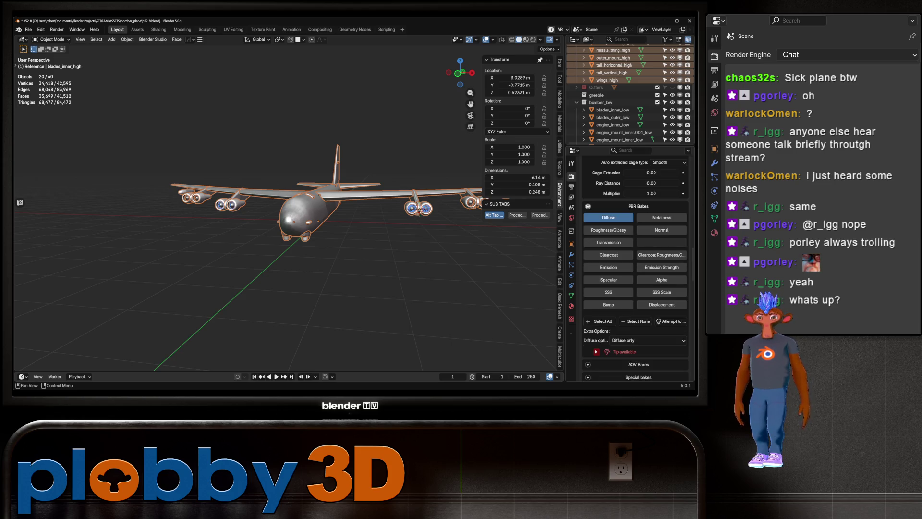
left_click(671, 321)
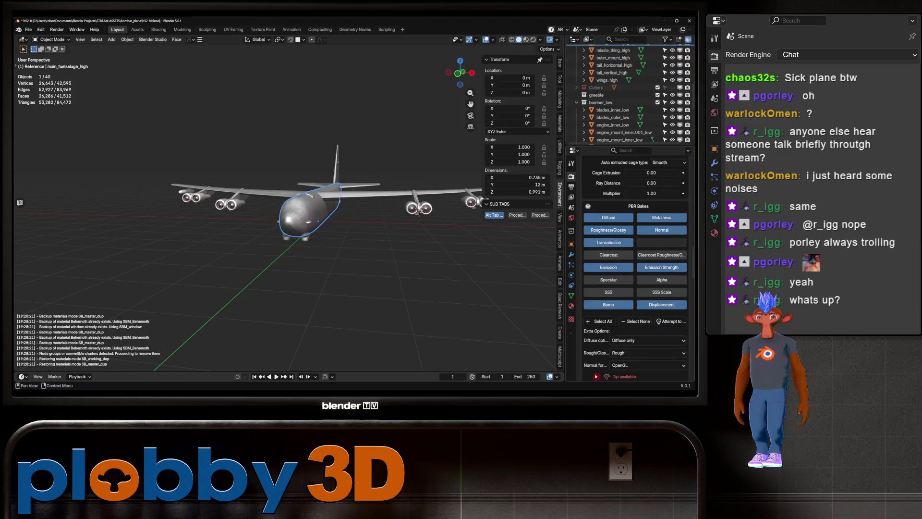
left_click(609, 267)
left_click(662, 267)
left_click(662, 304)
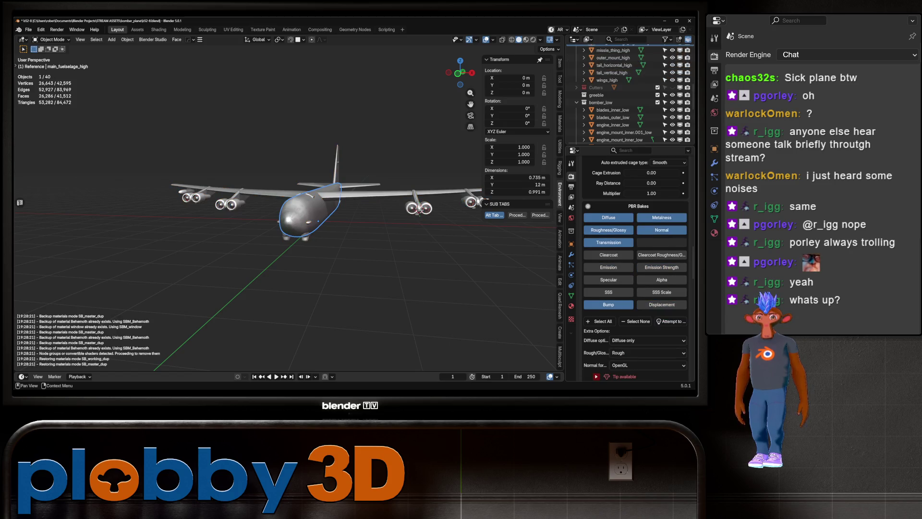
left_click(609, 305)
left_click(608, 242)
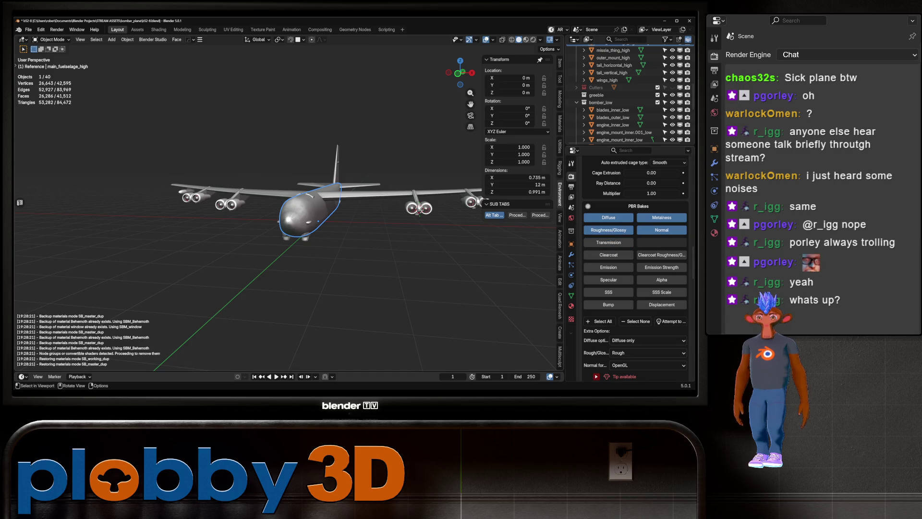
- Set the bake margin to 4 px
scroll("down", 3)
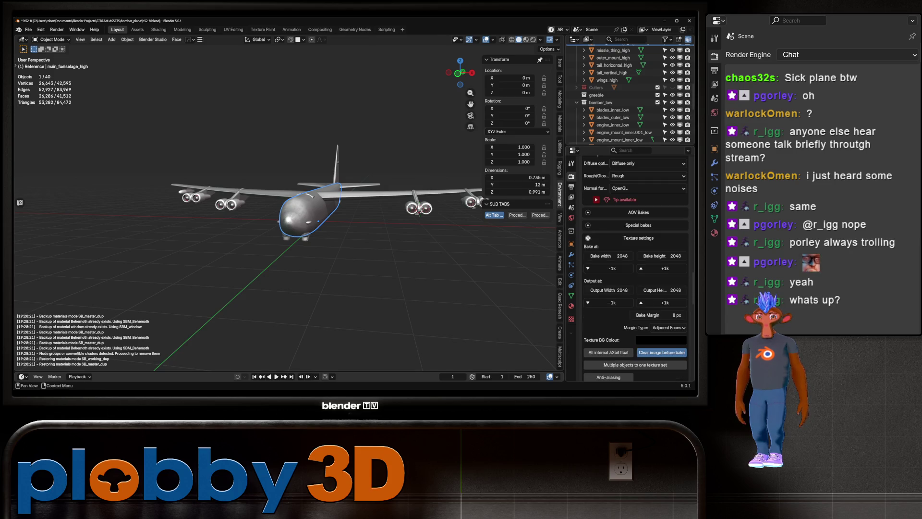
scroll("down", 3)
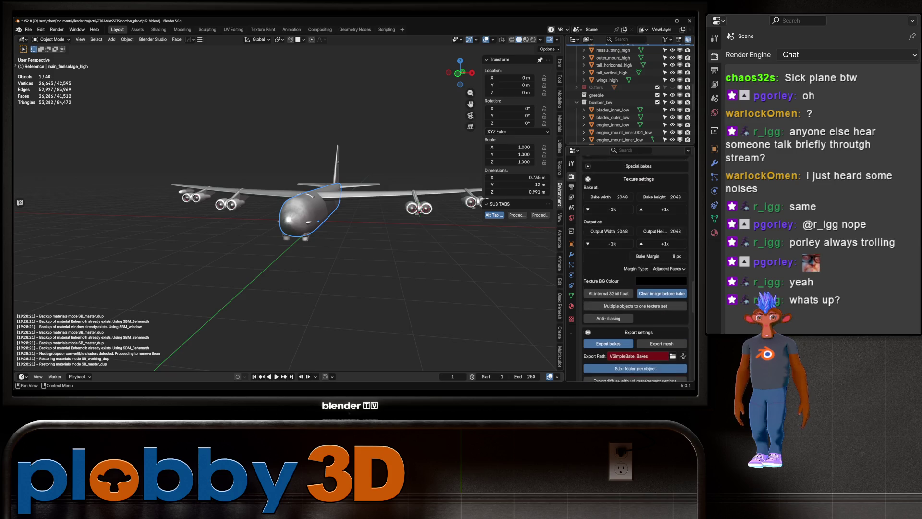
left_click(658, 241)
type("4")
key("Return")
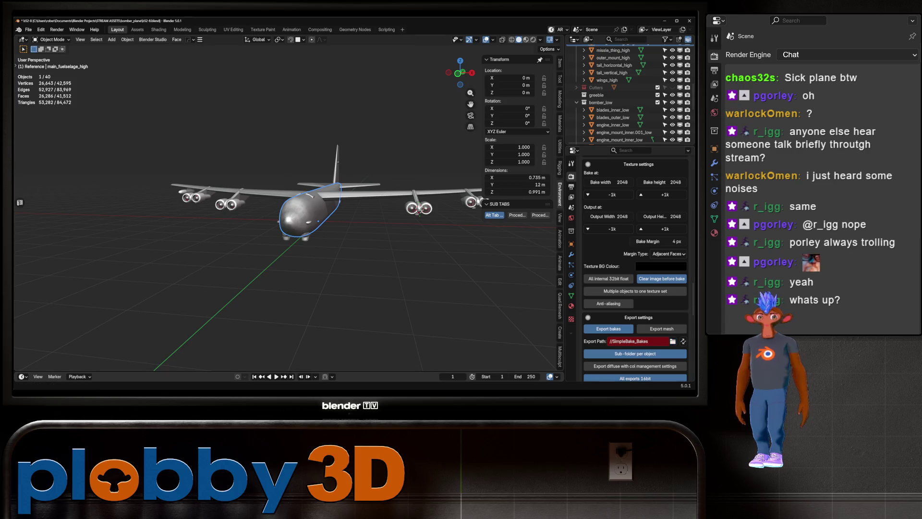
left_click(673, 341)
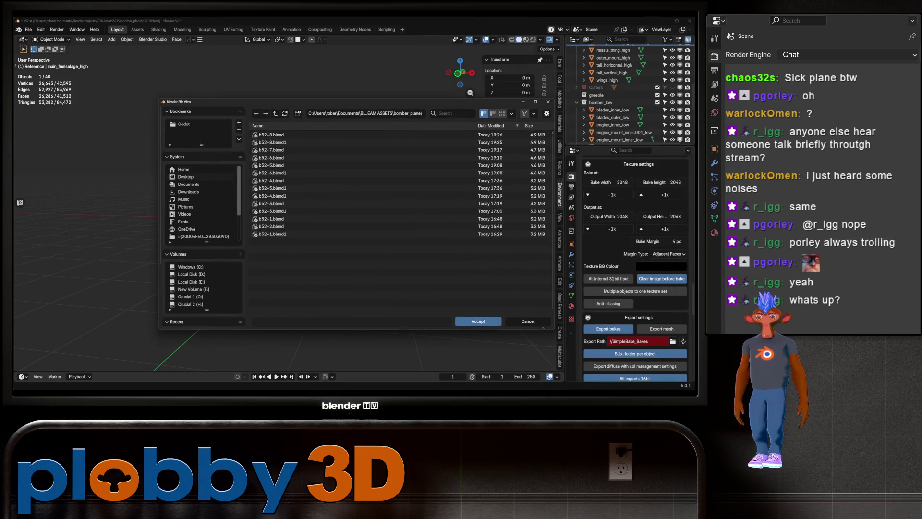
- Create a 'baked' folder in bomber_plane as the export path, then select blades_inner_low
left_click(298, 113)
type("baked")
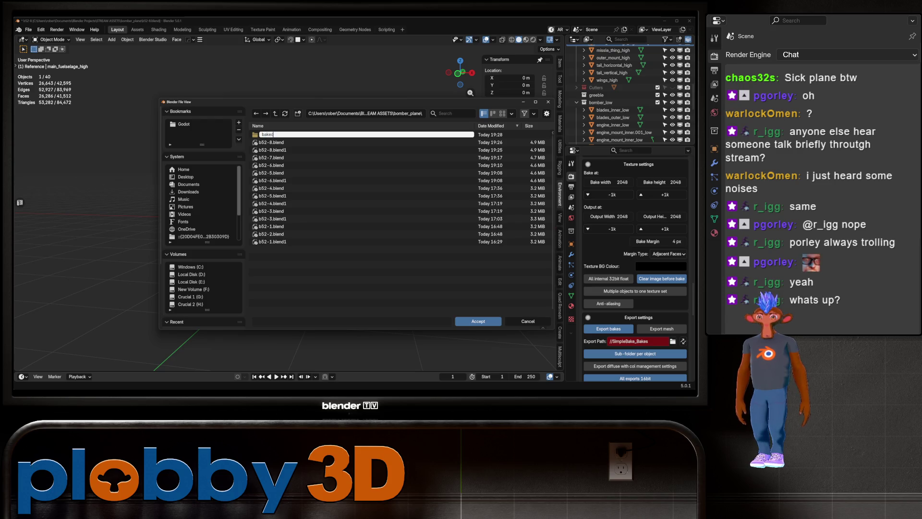
key("Return")
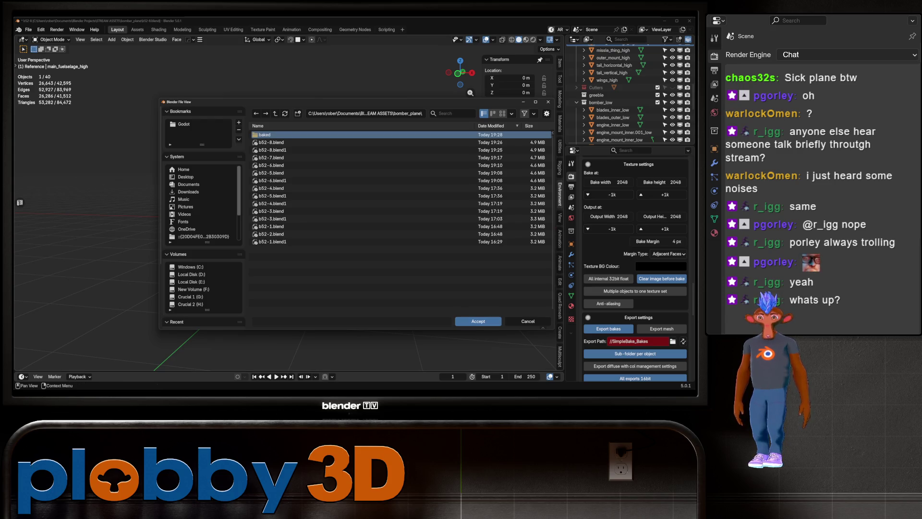
double_click(265, 134)
left_click(478, 321)
left_click_drag(288, 217, 374, 240)
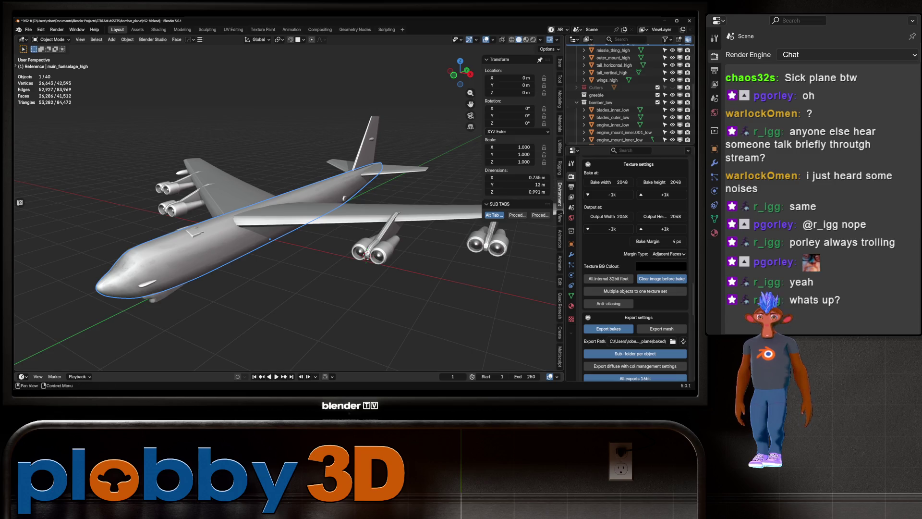
left_click(613, 109)
- Select the low-poly parts through wings_low and inspect their UV layout in Edit Mode
scroll("down", 3)
scroll("down", 3)
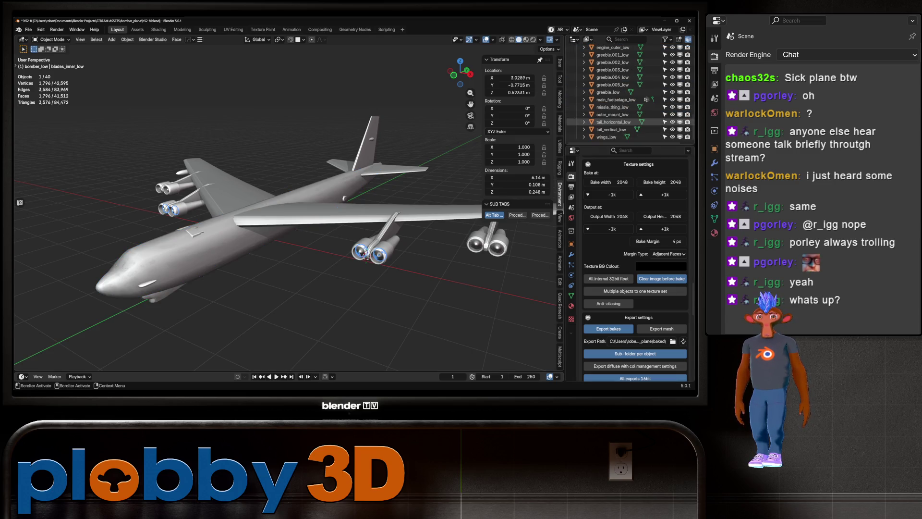
left_click(608, 137)
key("Tab")
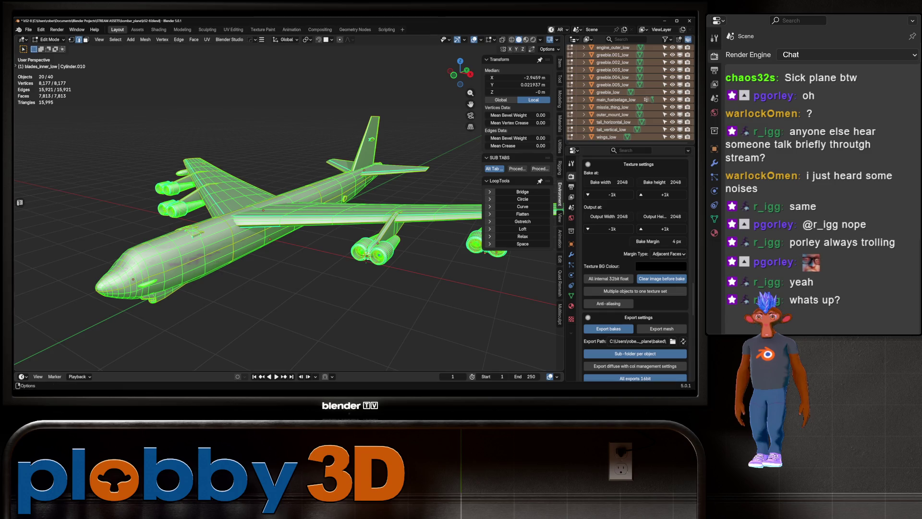
left_click(233, 30)
scroll("up", 3)
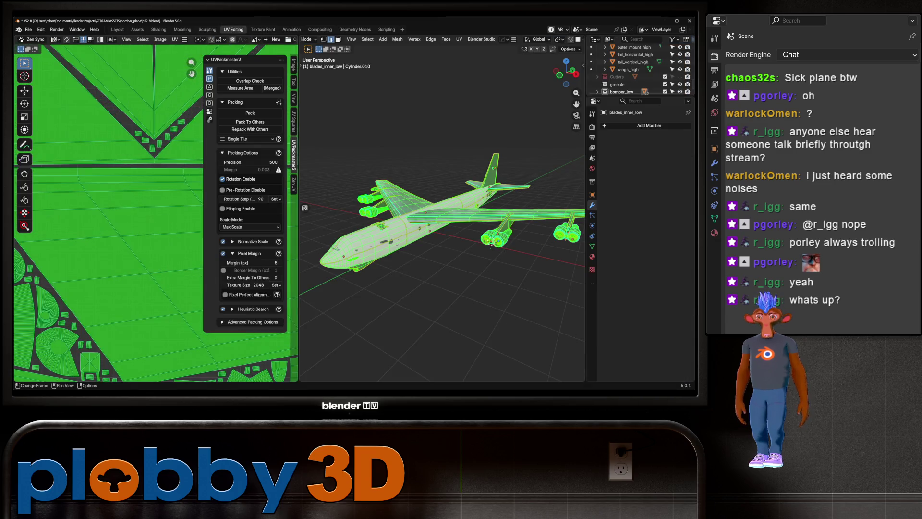
scroll("up", 3)
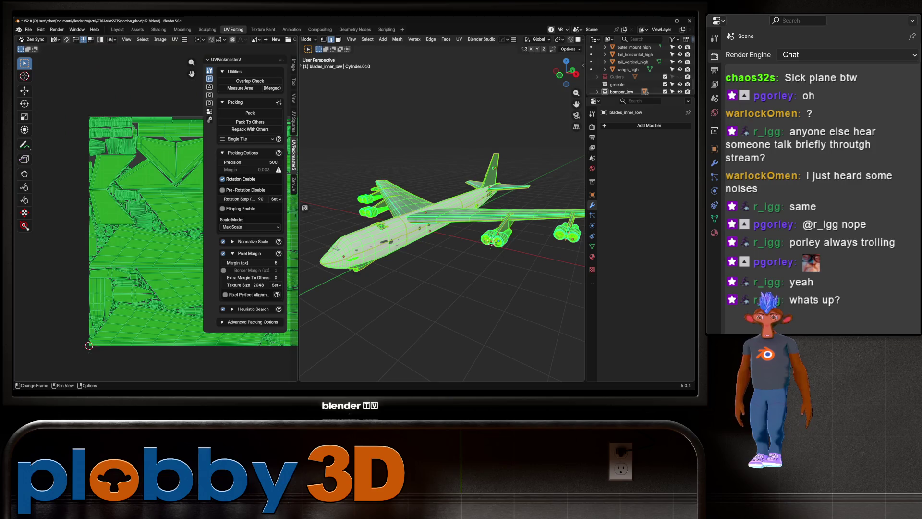
scroll("down", 3)
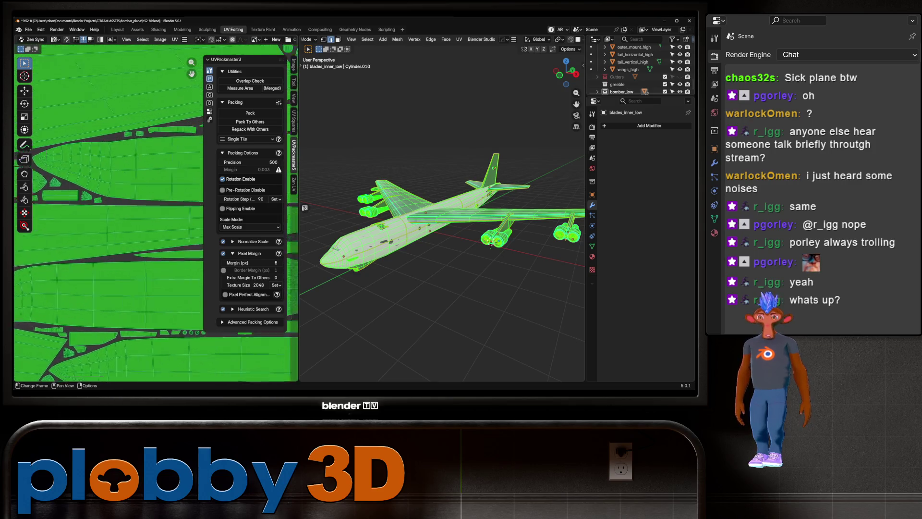
scroll("up", 3)
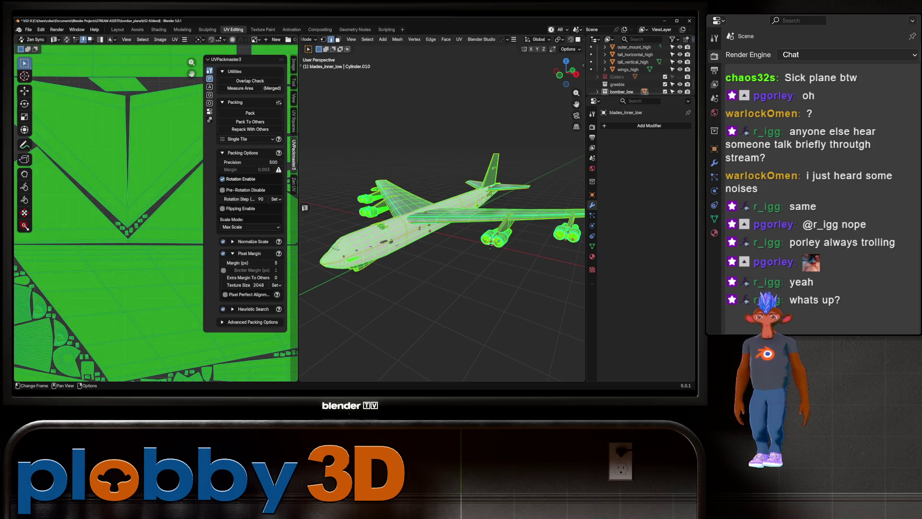
left_click(117, 30)
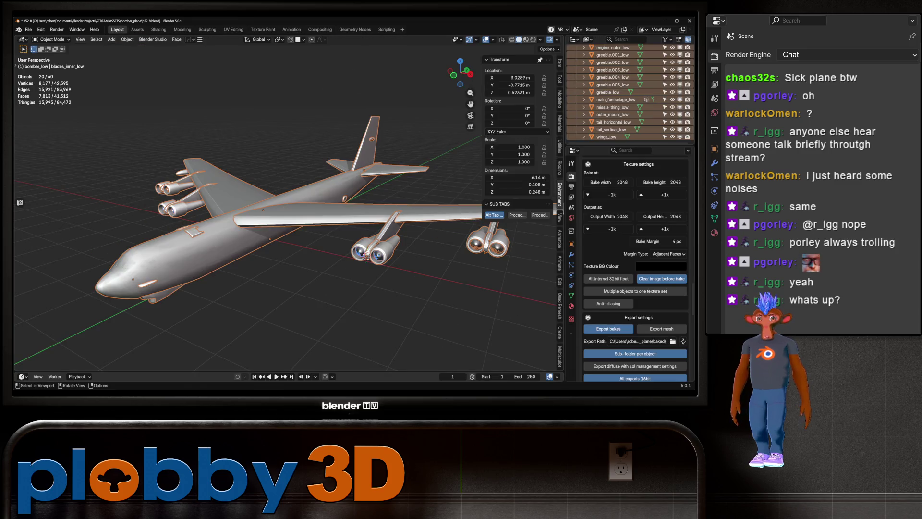
- Set the SimpleBake batch name to 'plane' and save b52-8.blend
scroll("down", 3)
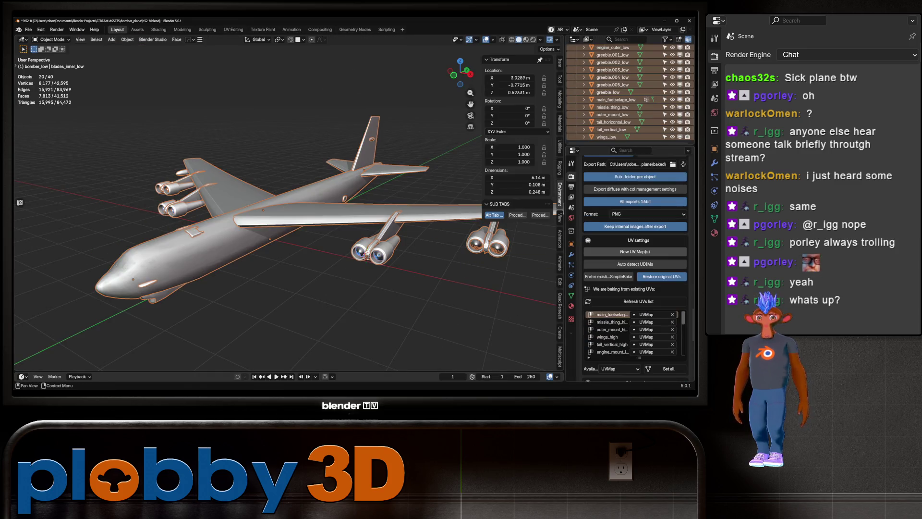
scroll("down", 3)
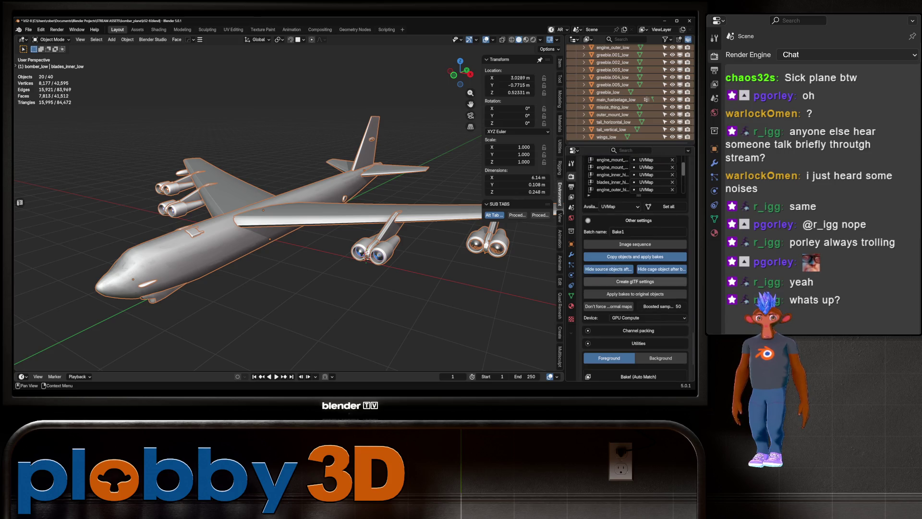
left_click(649, 231)
type("P")
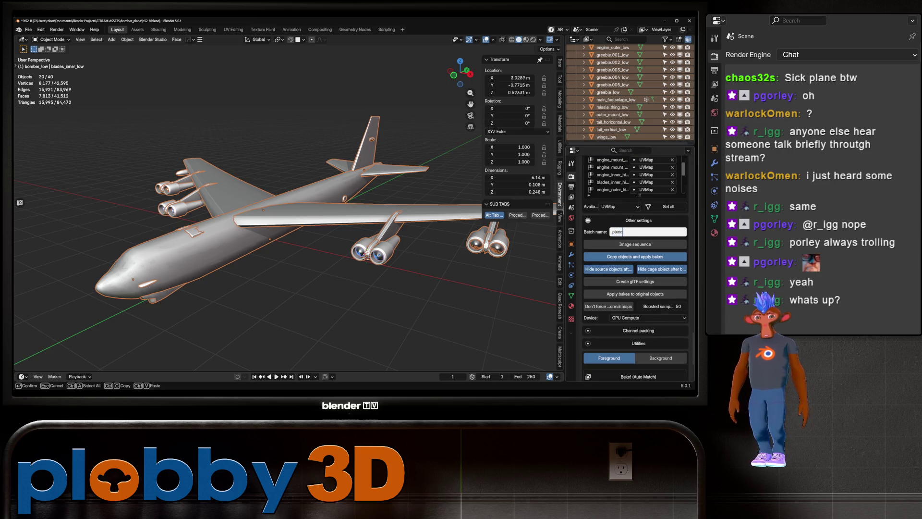
key("Return")
key("ctrl+s")
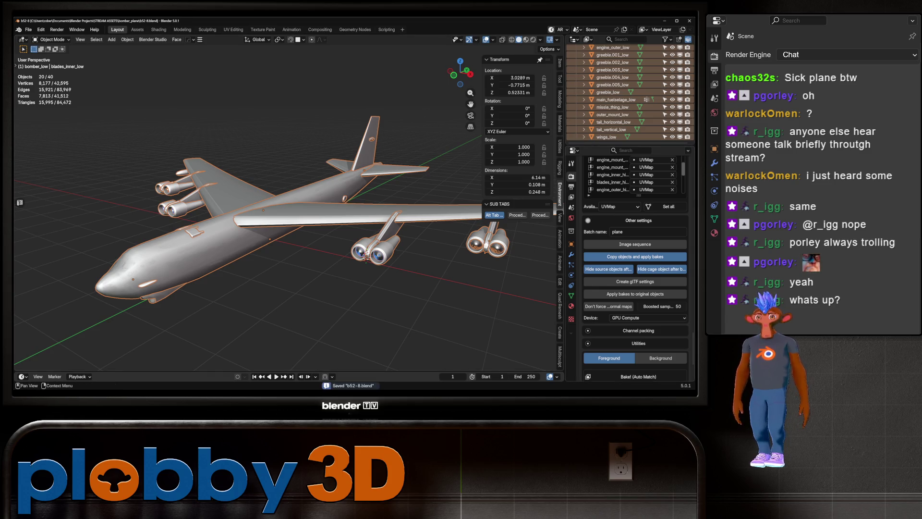
- Start baking the high-poly detail onto the low-poly parts
scroll("up", 3)
scroll("down", 3)
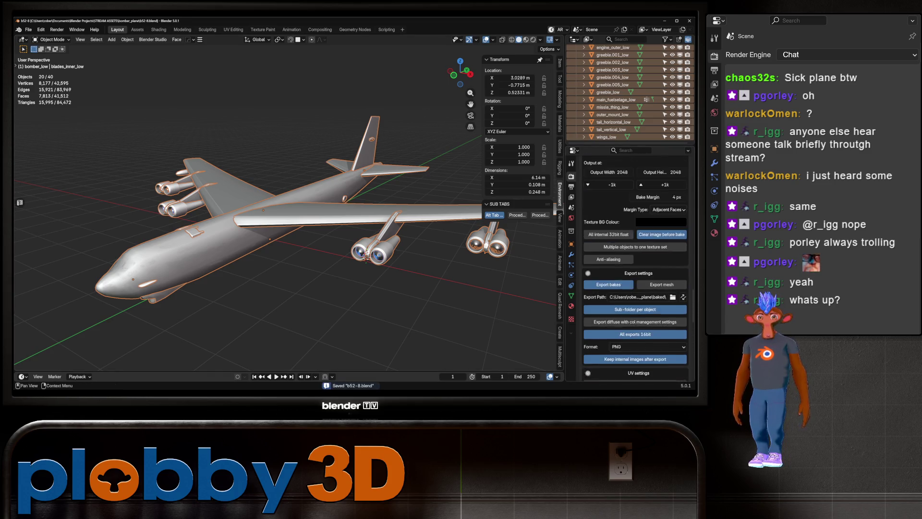
scroll("up", 3)
scroll("down", 3)
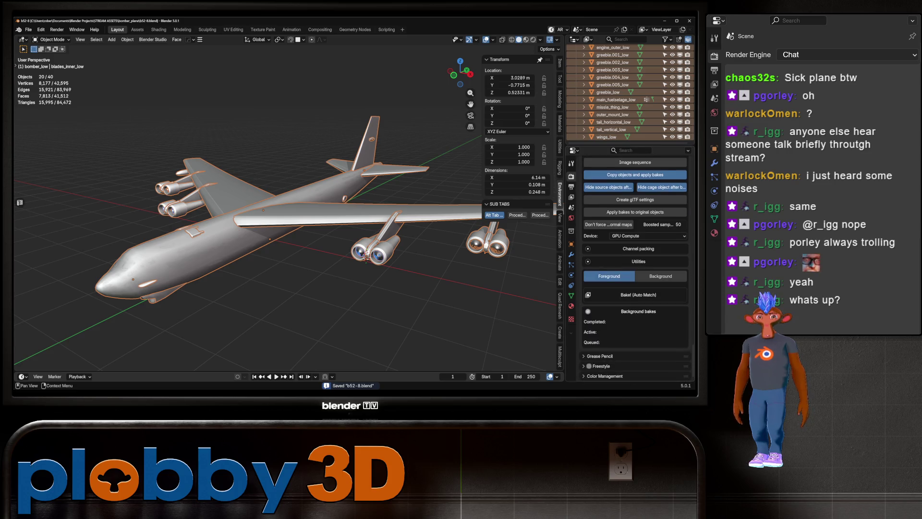
left_click(638, 295)
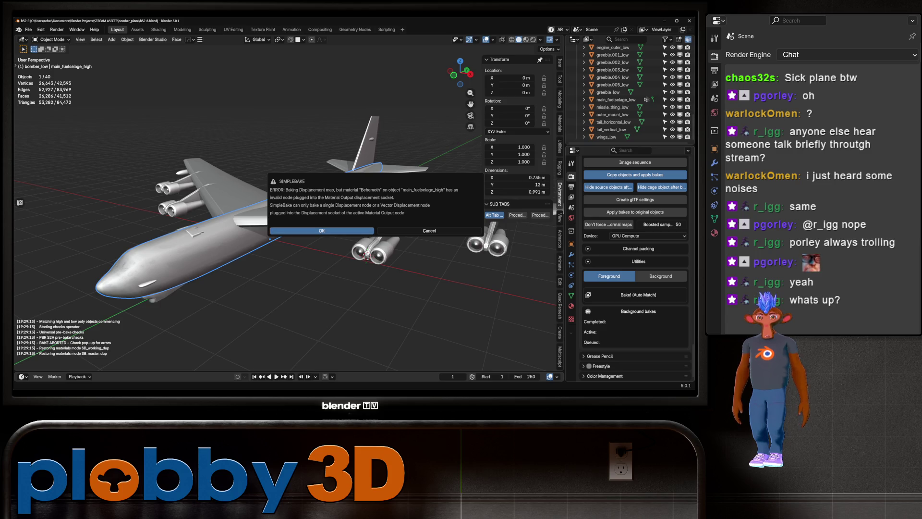
- Dismiss the SimpleBake displacement-node error
left_click(322, 230)
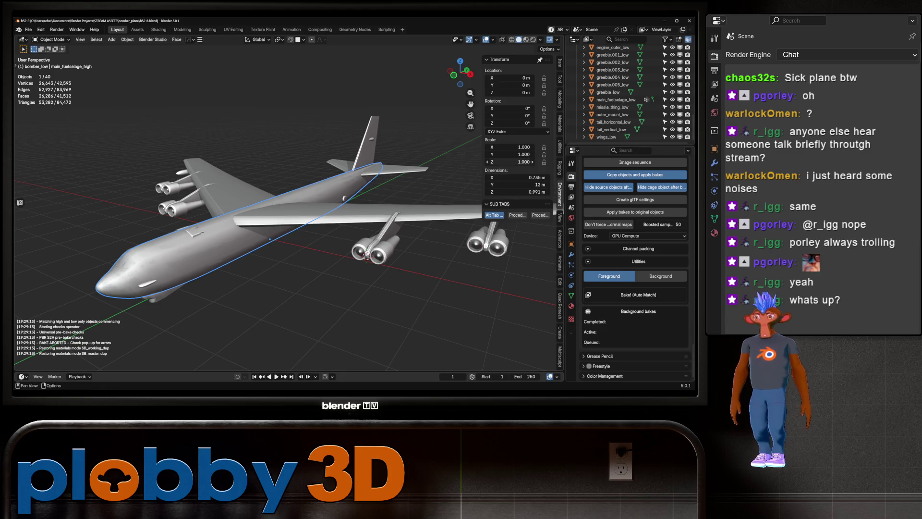
scroll("up", 3)
scroll("down", 3)
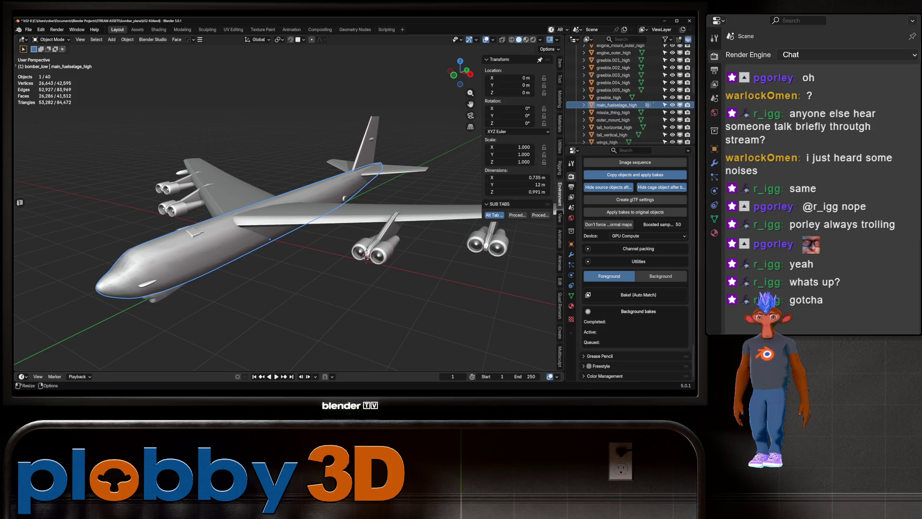
- Switch to the Shading workspace showing the high-poly fuselage's Behemoth material
key("ctrl+Page_Down")
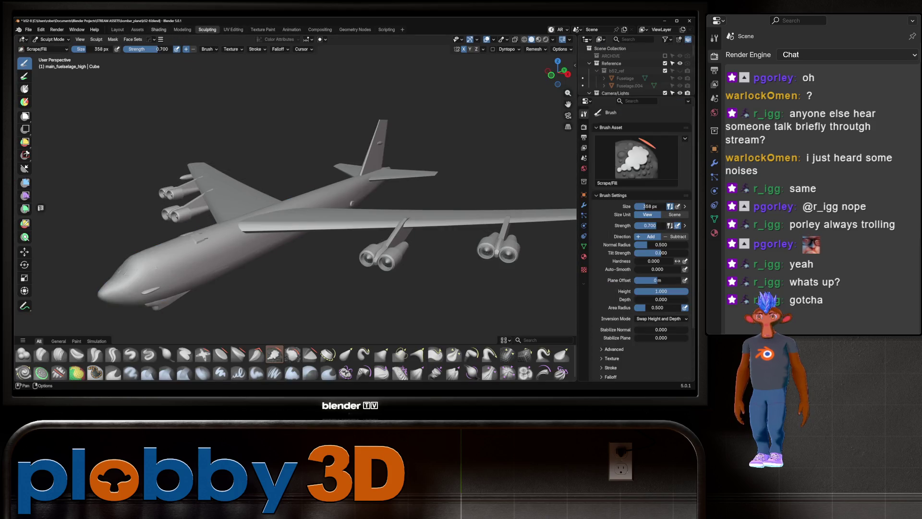
key("ctrl+Page_Down")
scroll("down", 3)
key("Tab")
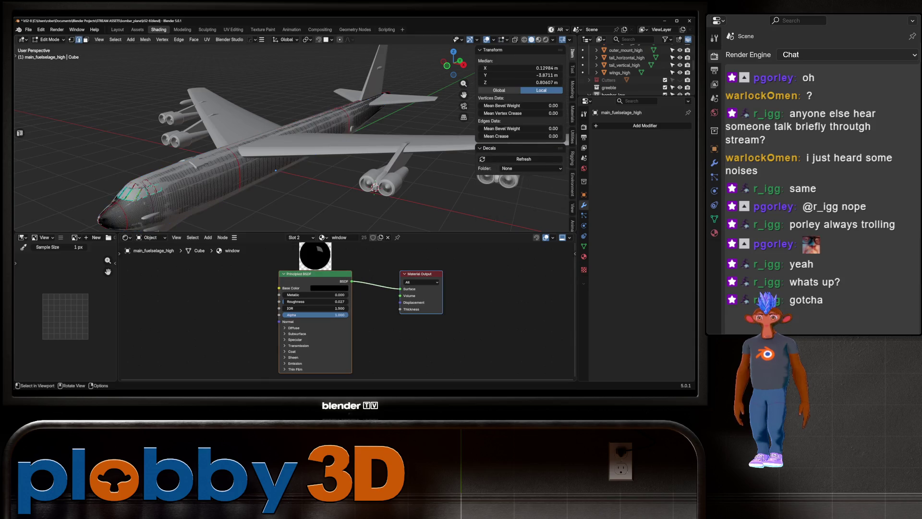
key("Tab")
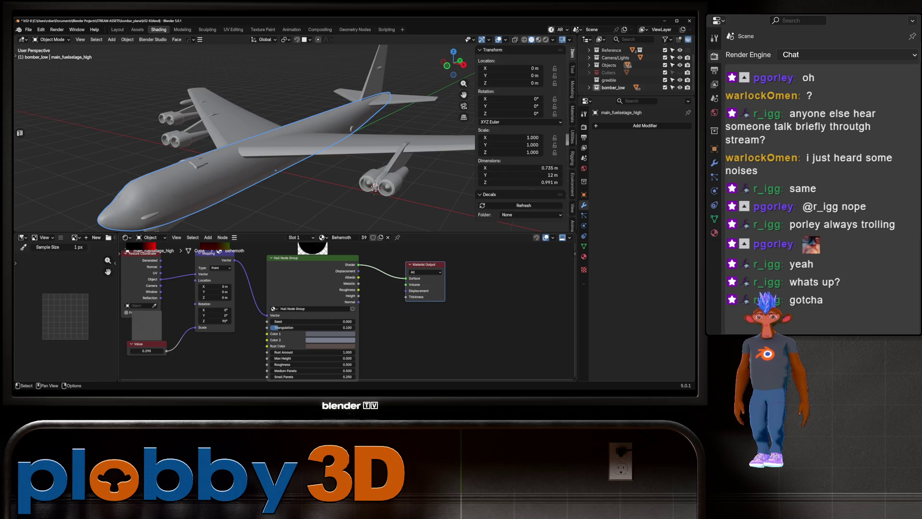
- Inspect the Hull node group's contents, then return to the Layout workspace
key("Tab")
scroll("down", 3)
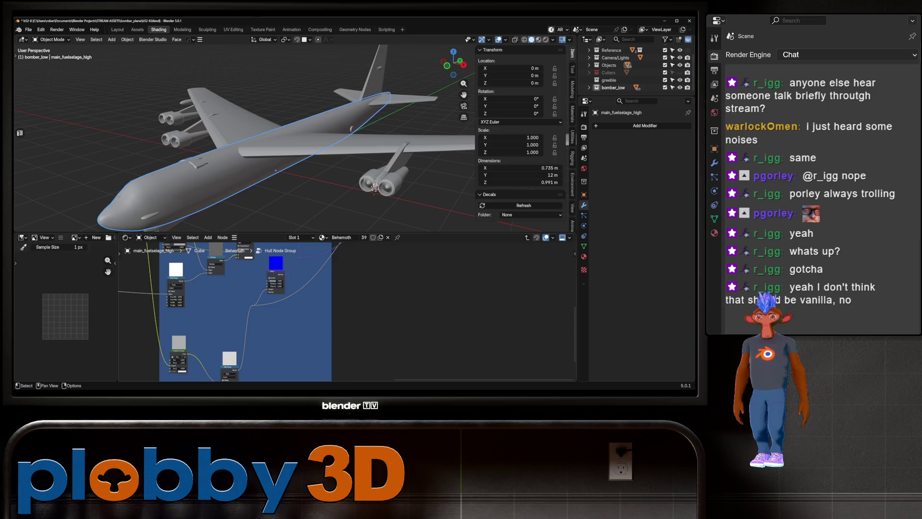
key("Tab")
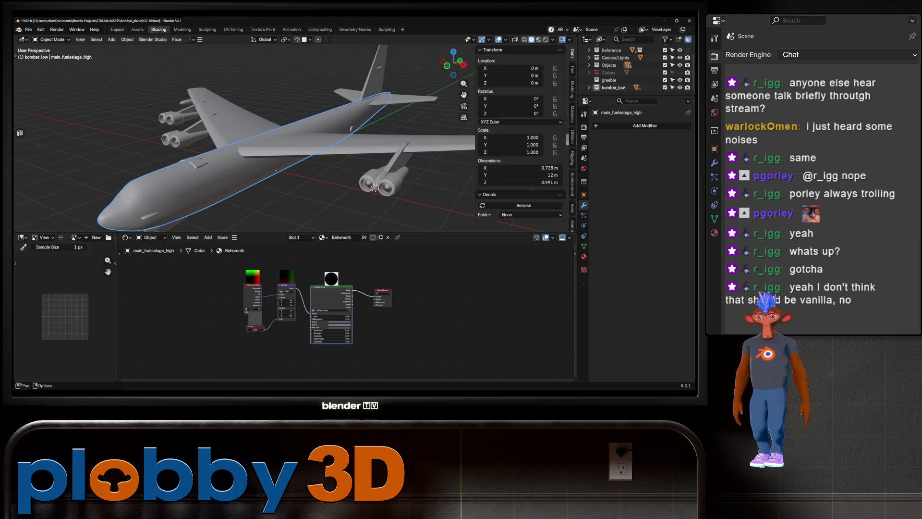
left_click(117, 29)
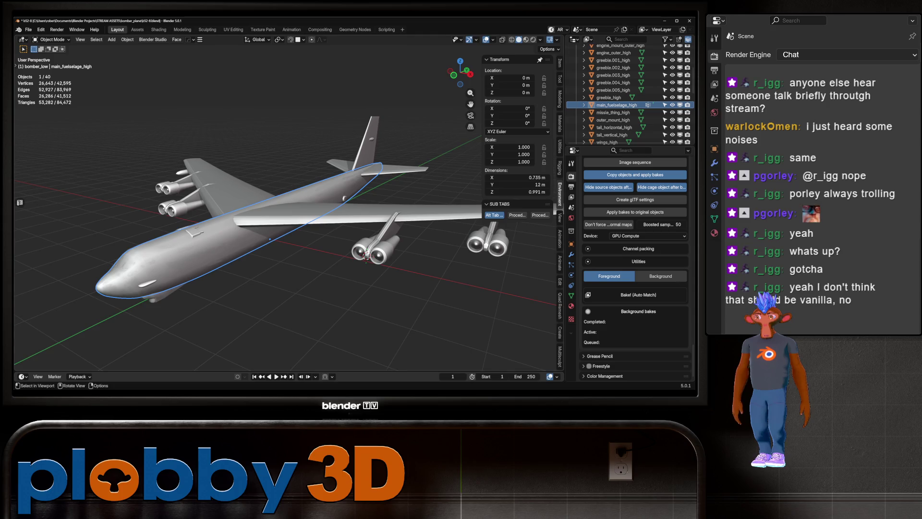
- Launch SimpleBake's Bake! (Auto Match) for the bomber
scroll("down", 3)
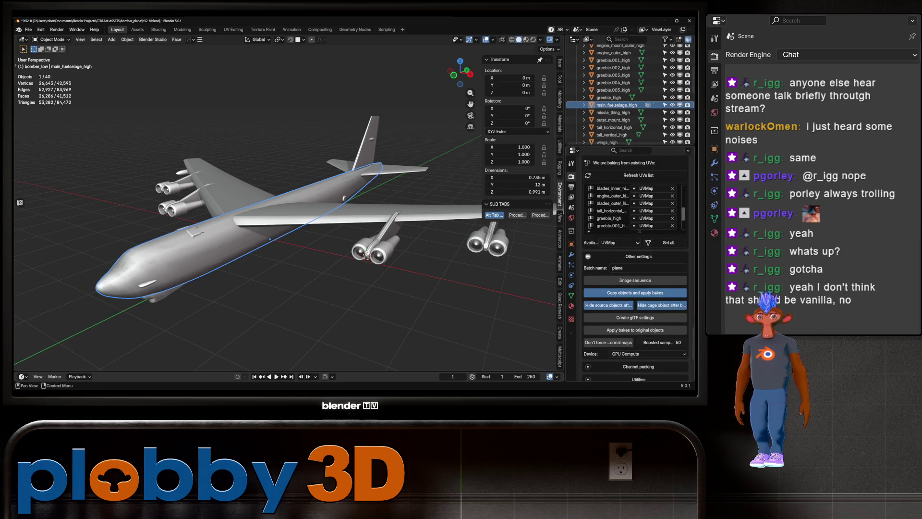
scroll("up", 3)
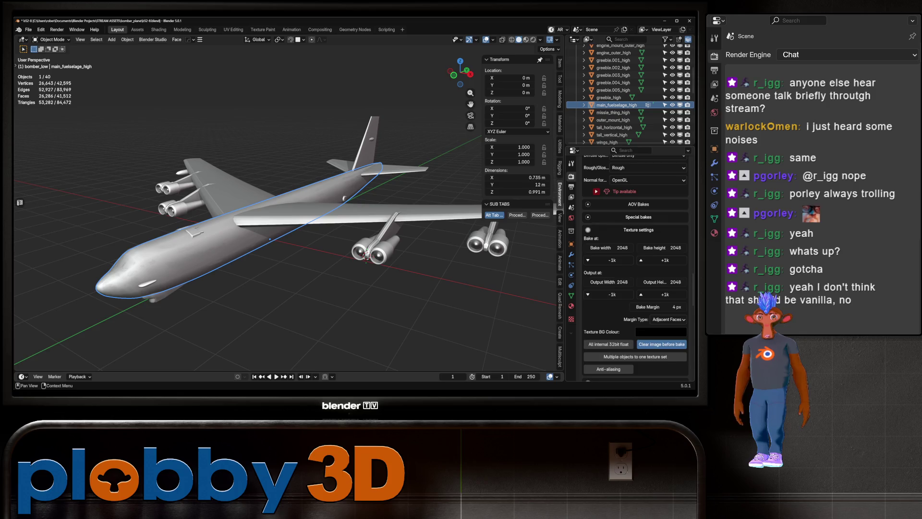
scroll("down", 3)
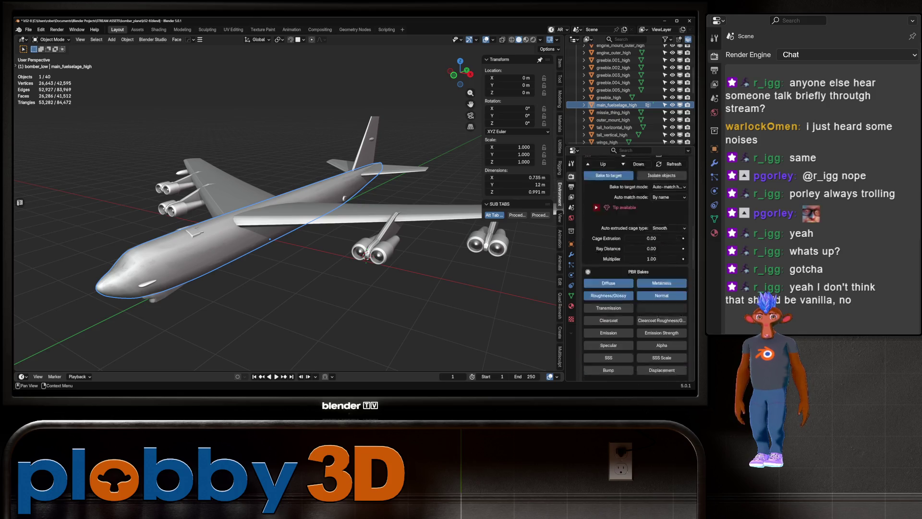
scroll("down", 3)
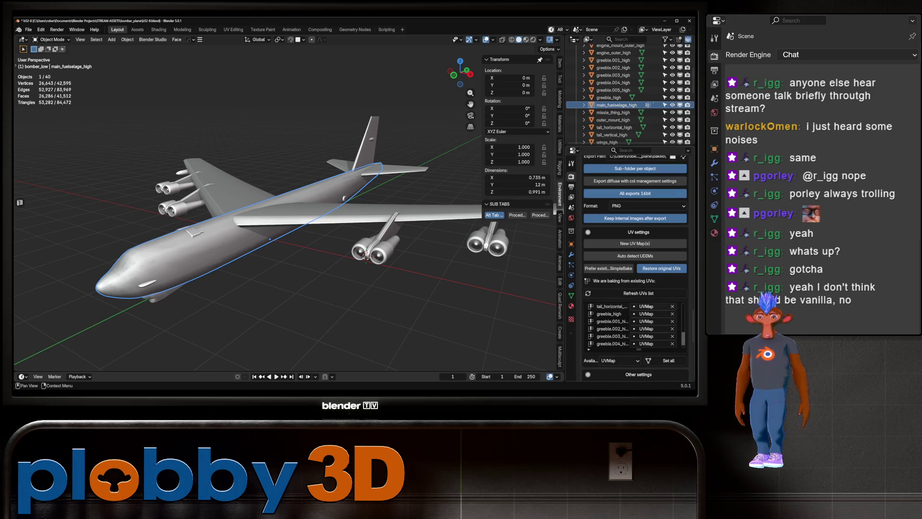
left_click_drag(307, 206, 297, 207)
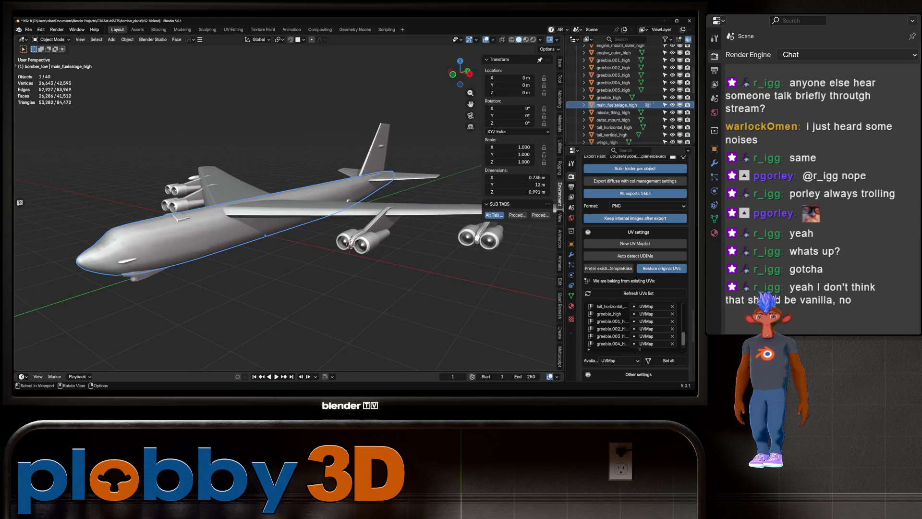
scroll("down", 3)
scroll("down", 3)
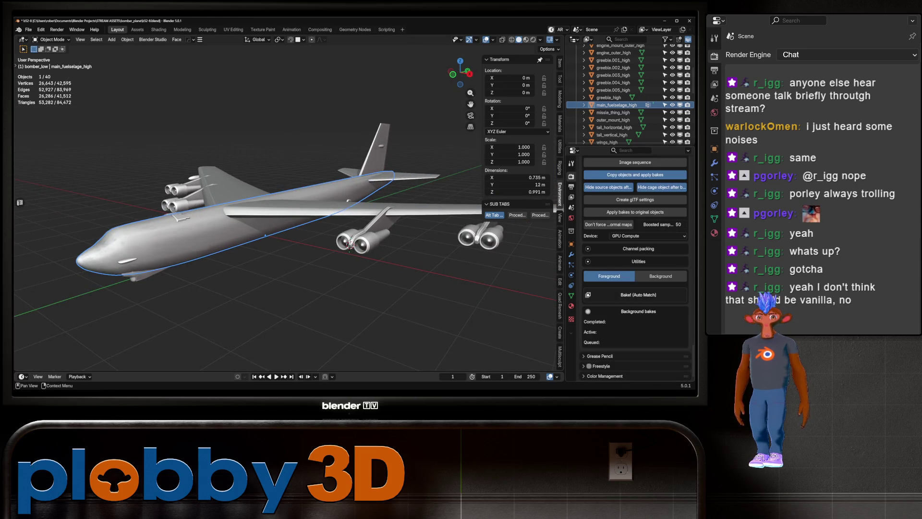
left_click(638, 294)
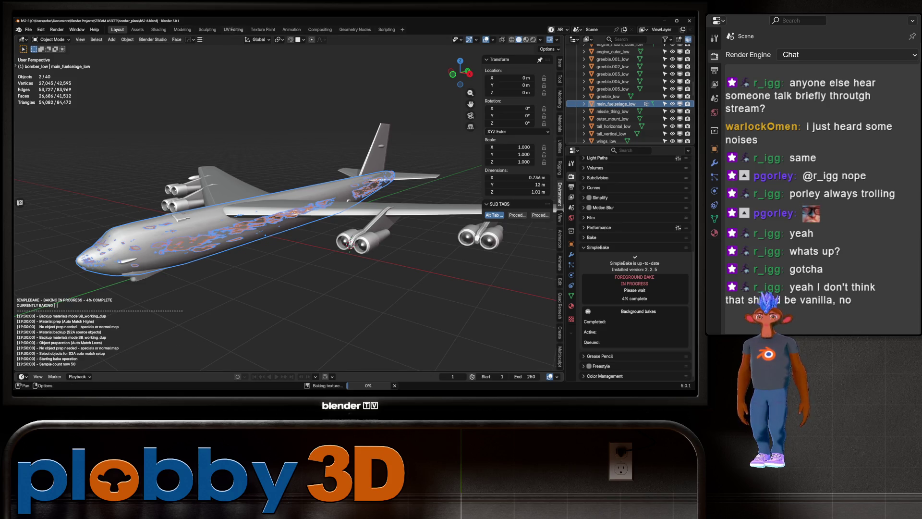
- Glance at the UV Editing workspace, return to Layout, and quit Blender
left_click(234, 29)
scroll("down", 3)
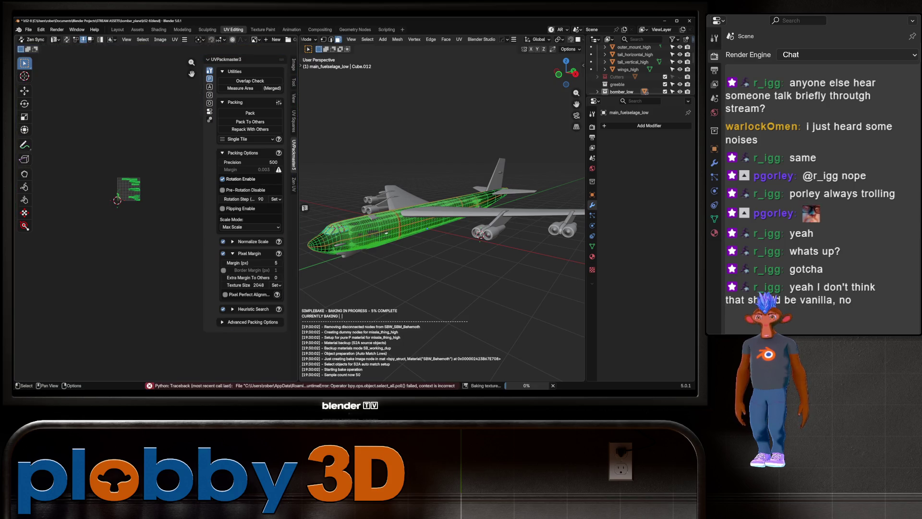
scroll("up", 3)
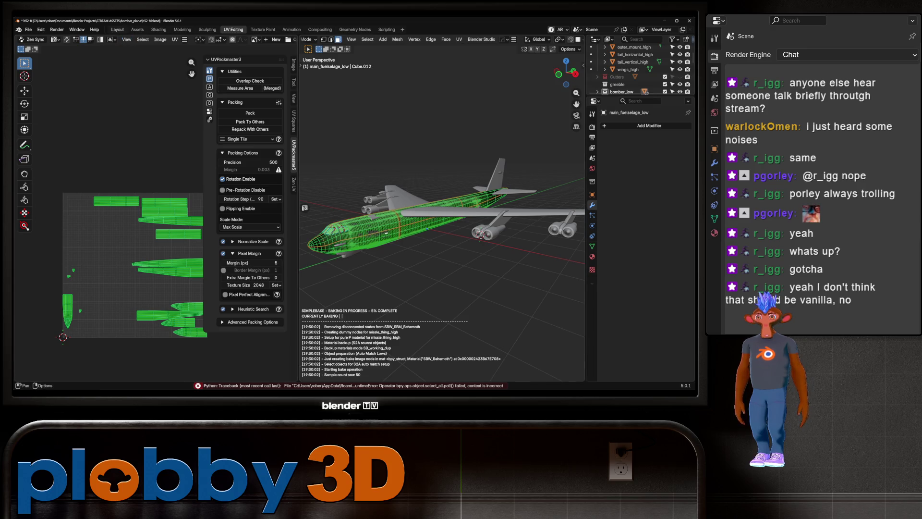
left_click(117, 29)
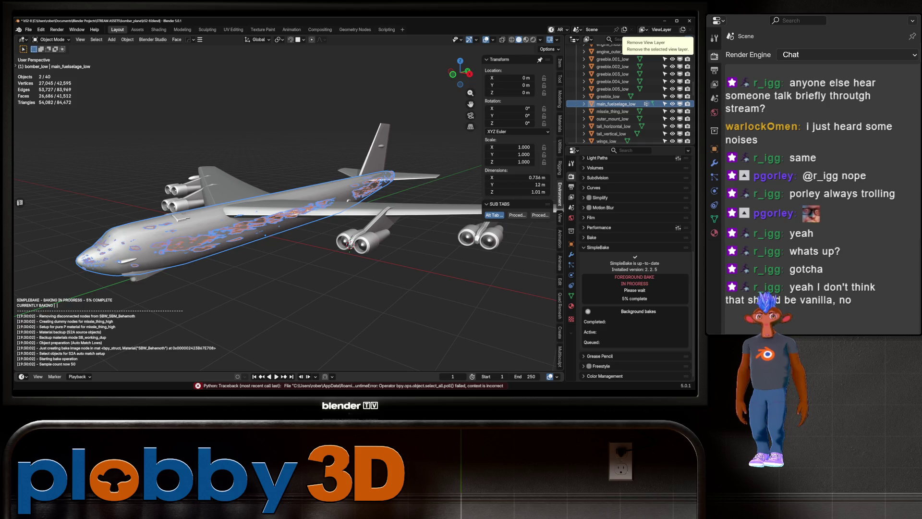
key("ctrl+q")
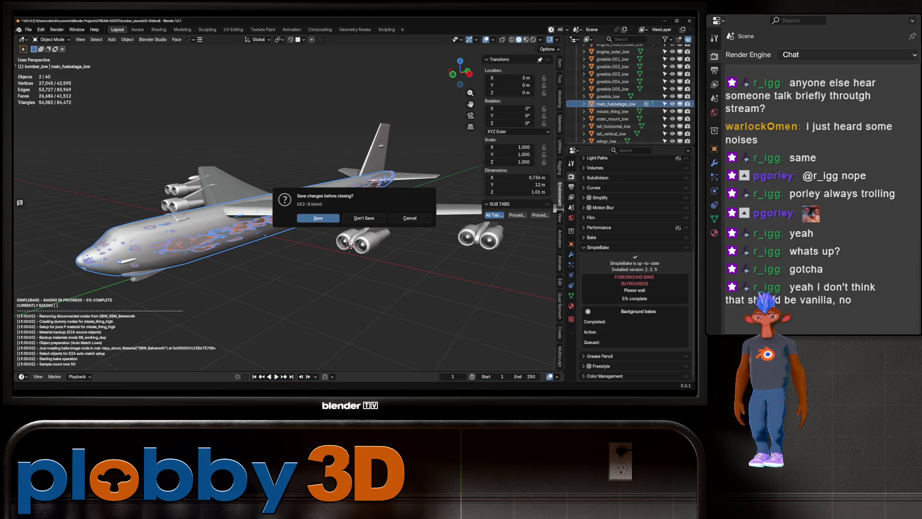
- Reopen b52-8.blend and view the fuselage in UV Editing with Solid shading
key("Return")
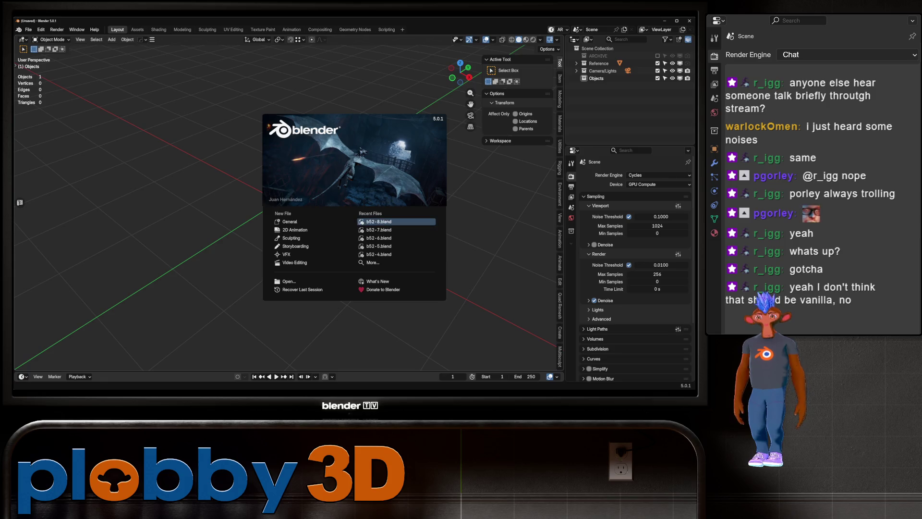
left_click(379, 222)
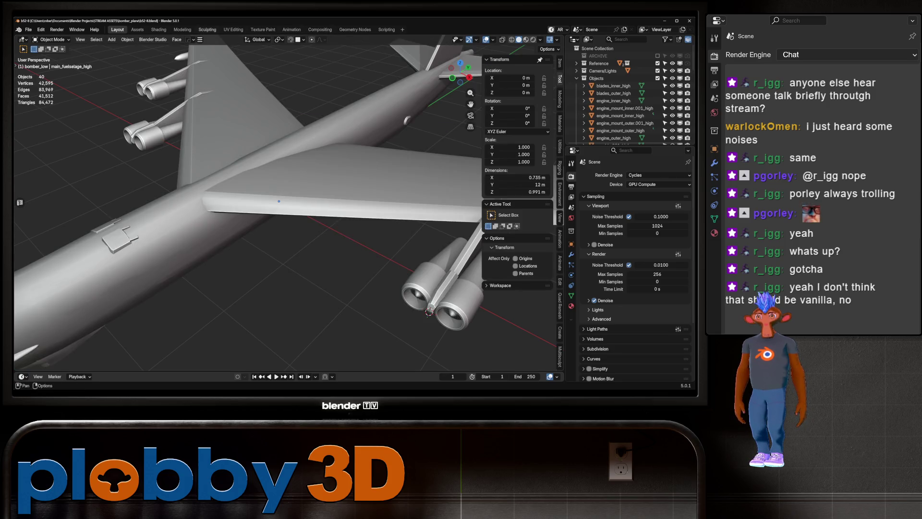
left_click(234, 29)
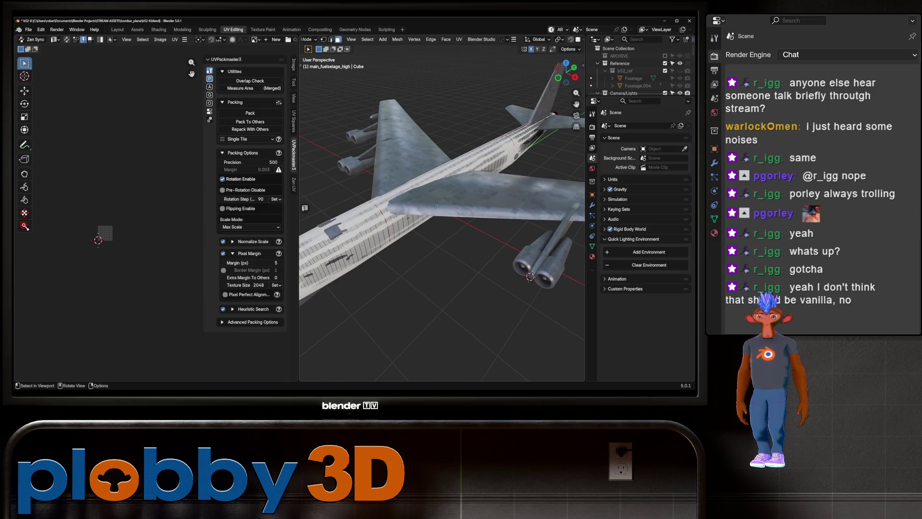
key("Tab")
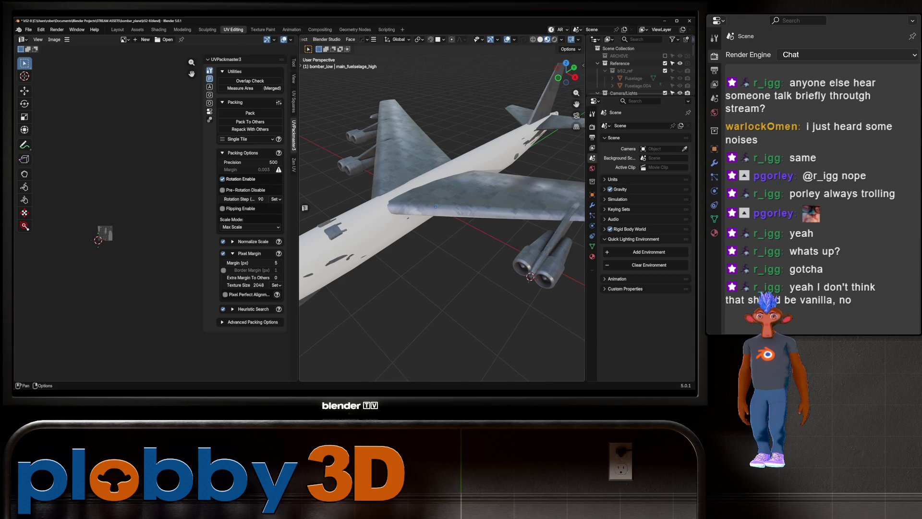
left_click(540, 40)
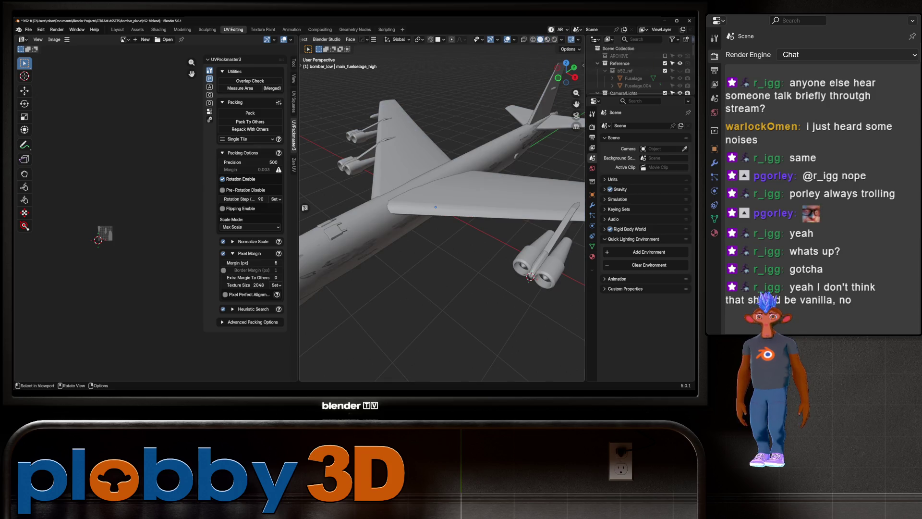
- Restart SimpleBake's Bake! (Auto Match) from Render Properties
left_click(592, 127)
scroll("down", 3)
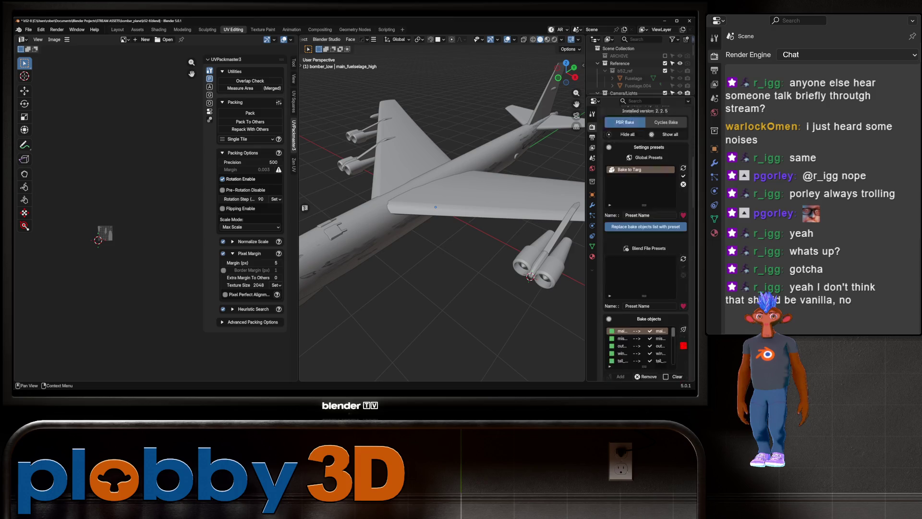
scroll("down", 3)
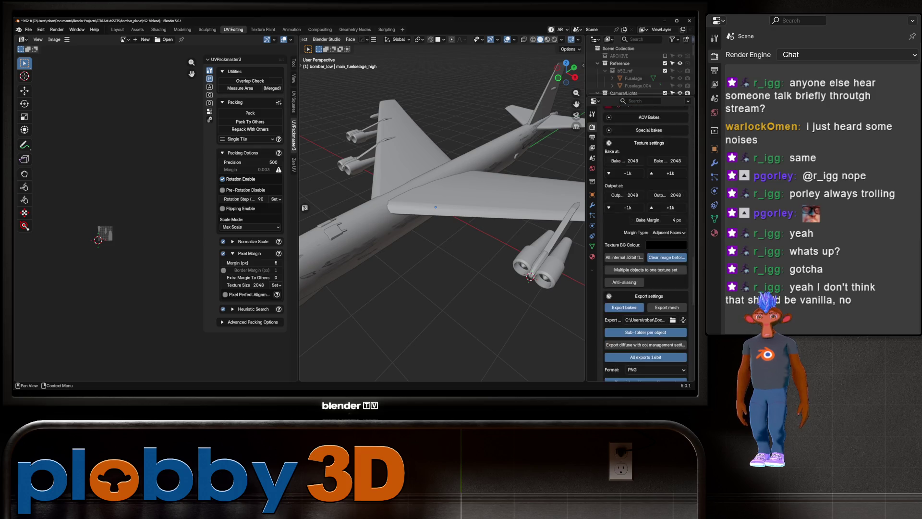
scroll("down", 3)
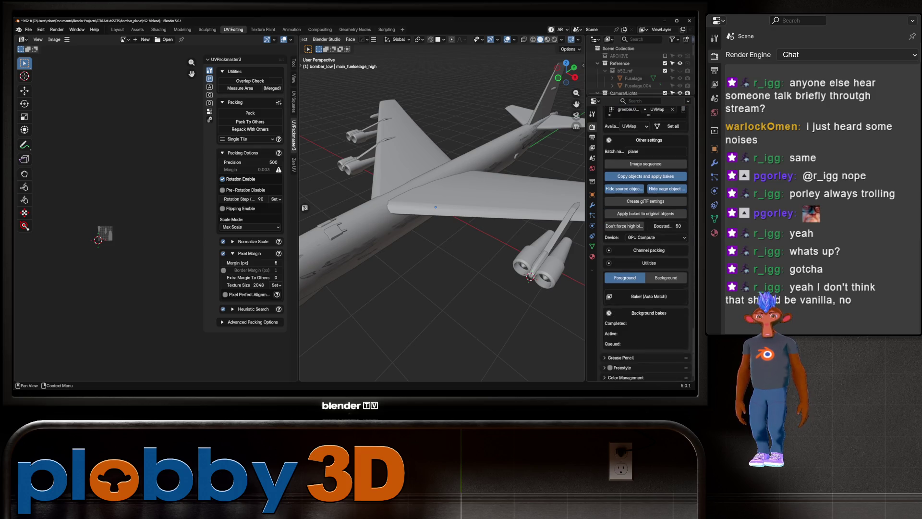
left_click(648, 294)
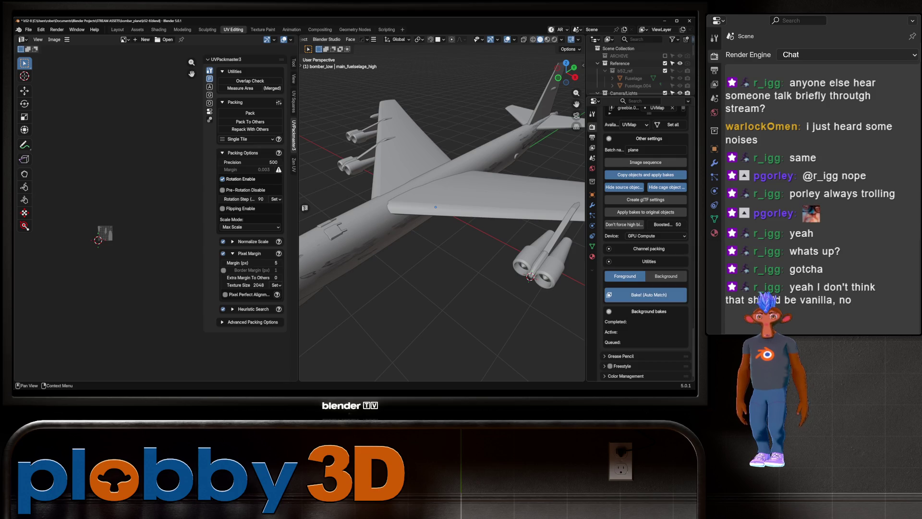